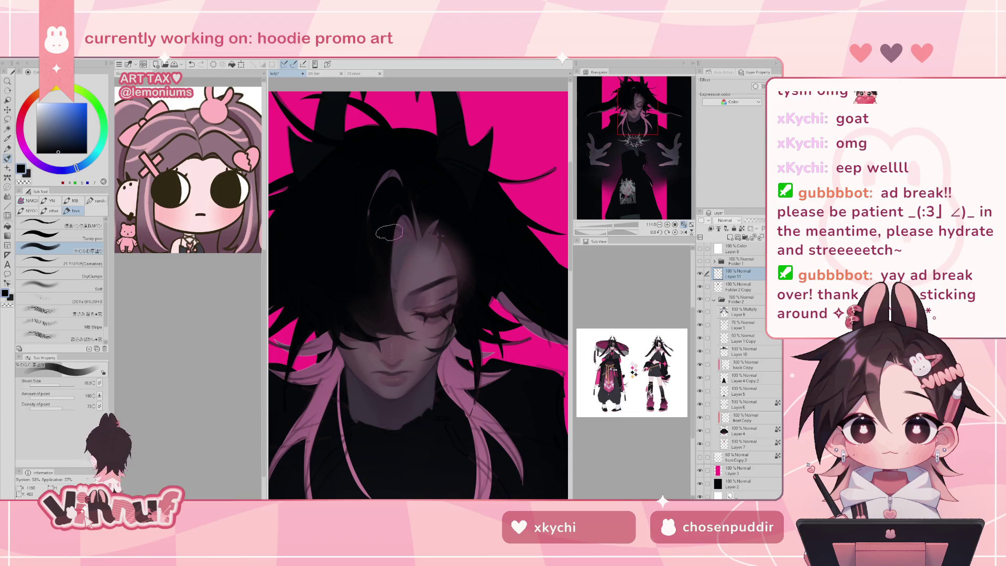
# Step: Pick the Carnation brush, eyedrop dark mauve from the hair, and zoom in close on the face
pyautogui.moveTo(613, 224); pyautogui.dragTo(612, 227)
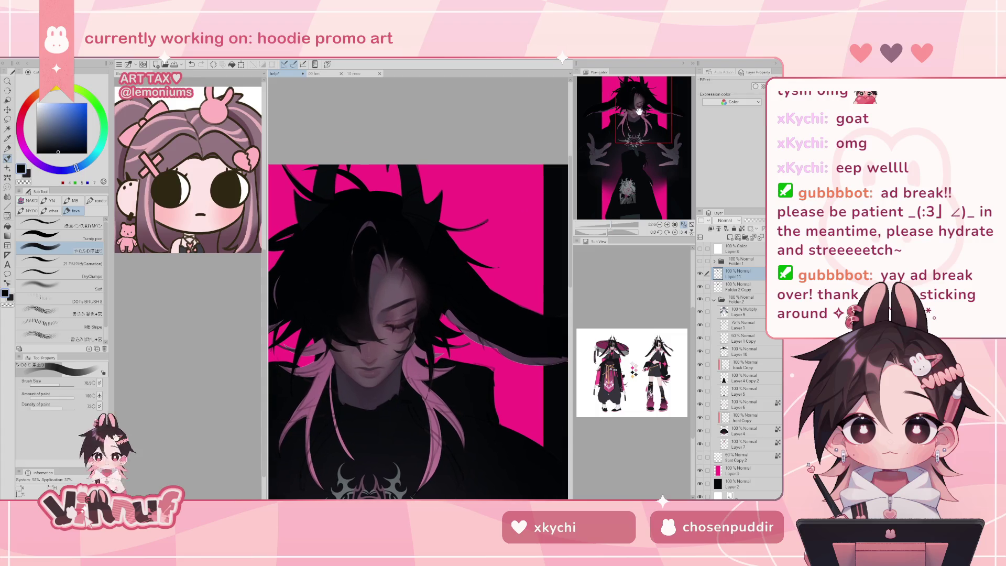
pyautogui.click(76, 262)
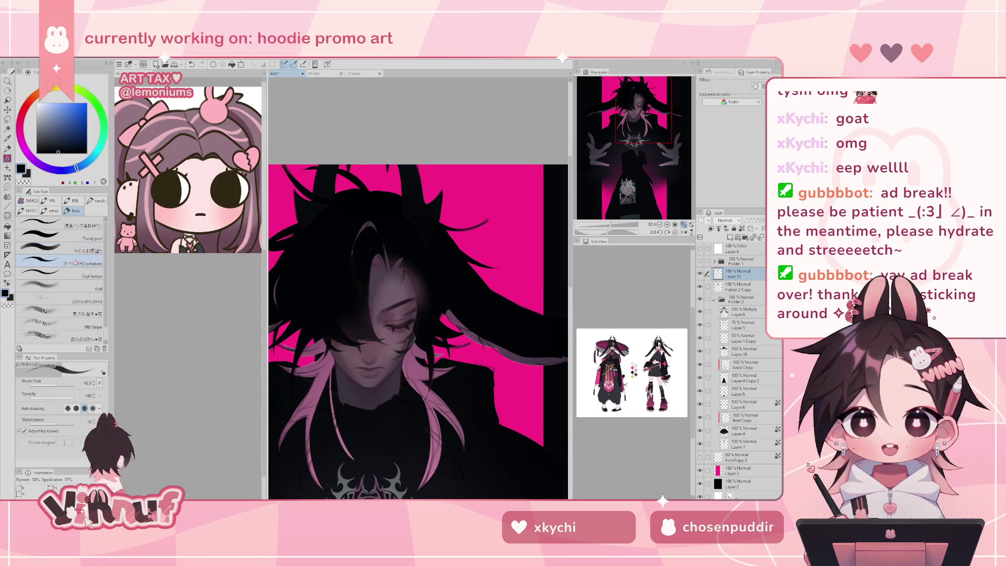
pyautogui.keyDown('alt'); pyautogui.click(369, 329); pyautogui.keyUp('alt')
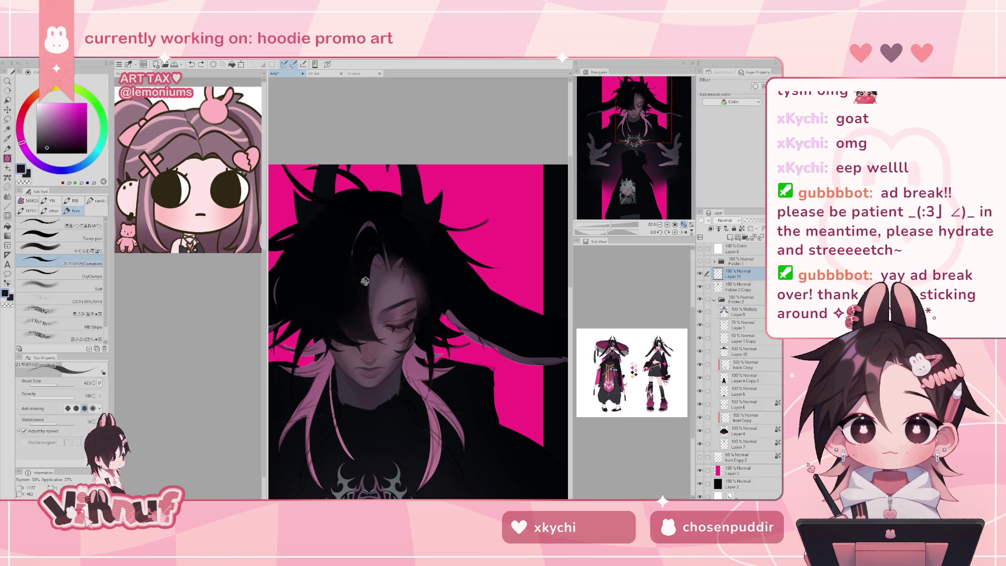
pyautogui.moveTo(354, 293); pyautogui.dragTo(509, 264)
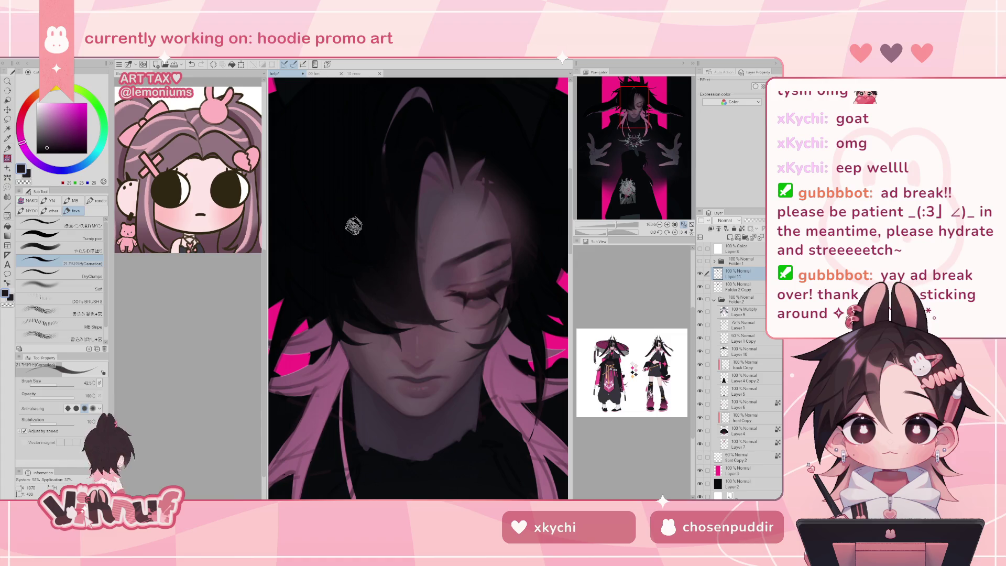
pyautogui.scroll(-3, 353, 226)
# Step: Eyedrop darker purple, near-black teal, then dark blue-purple from the artwork, and undo the last stroke
pyautogui.moveTo(587, 211); pyautogui.dragTo(595, 204)
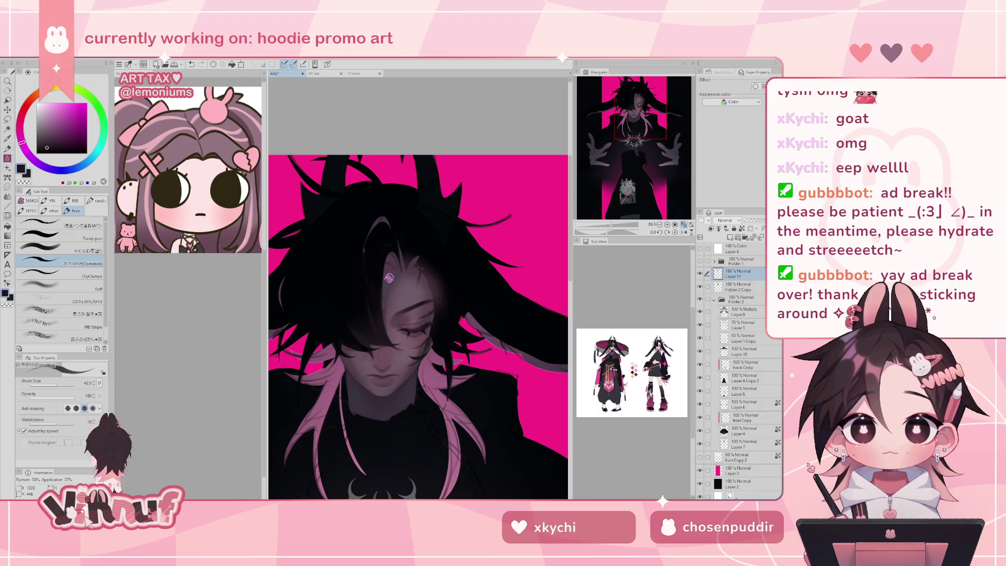
pyautogui.keyDown('alt'); pyautogui.click(386, 294); pyautogui.keyUp('alt')
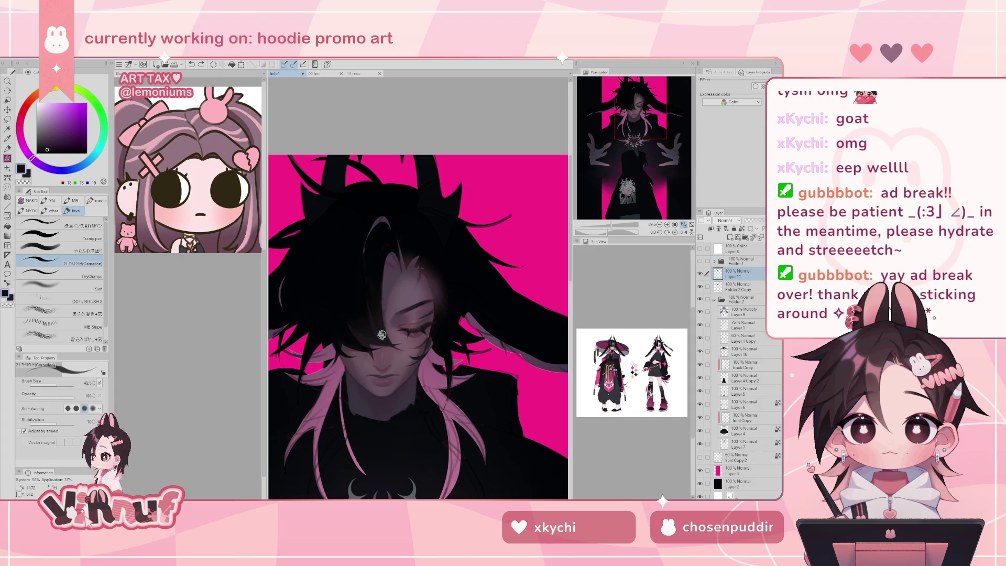
pyautogui.keyDown('alt'); pyautogui.click(377, 227); pyautogui.keyUp('alt')
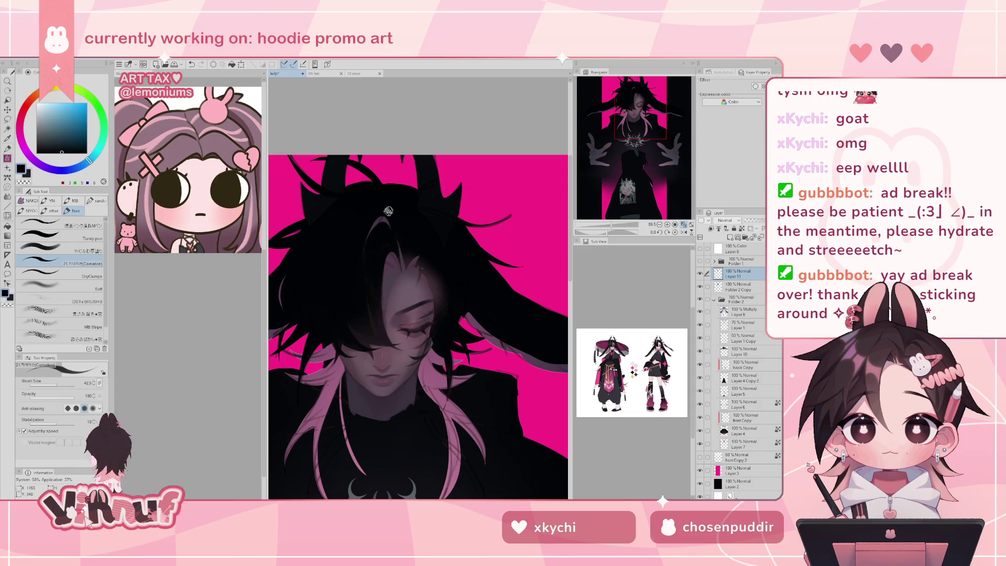
pyautogui.keyDown('alt'); pyautogui.click(386, 219); pyautogui.keyUp('alt')
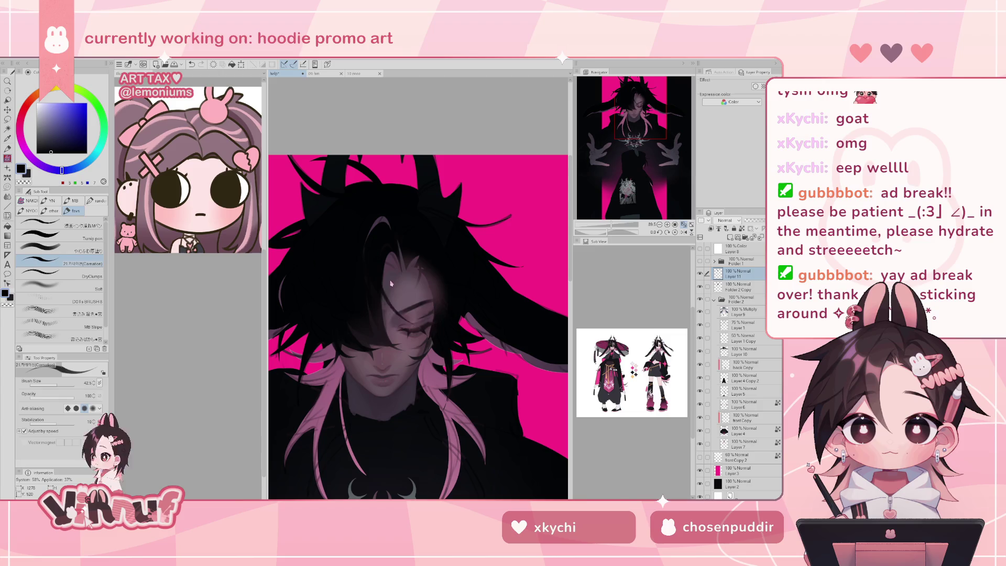
pyautogui.hotkey('ctrl', 'z')
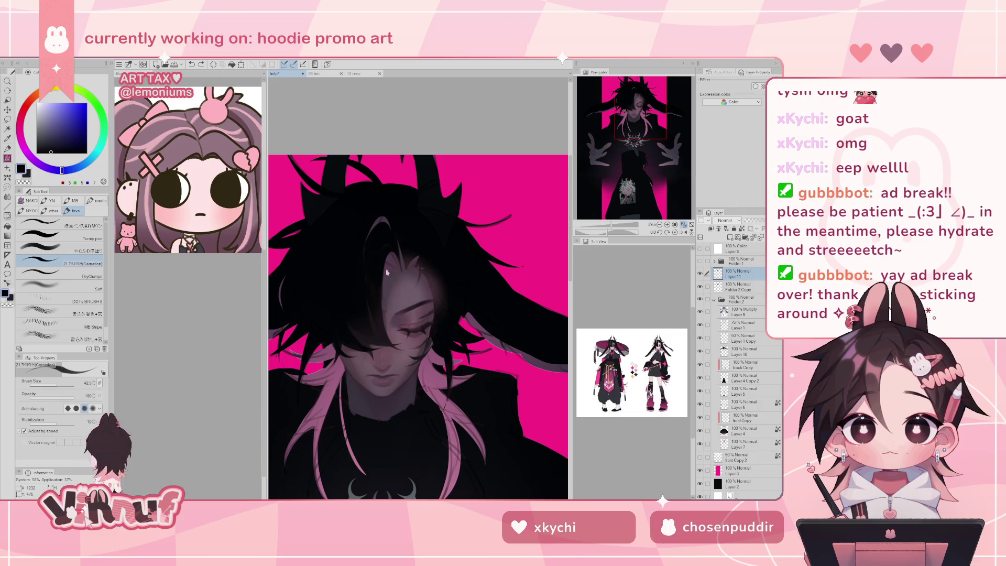
pyautogui.scroll(-2, 452, 322)
# Step: Zoom out and pan to frame the chest emblem and hands, then toggle the selection off and back on
pyautogui.scroll(-2, 452, 322)
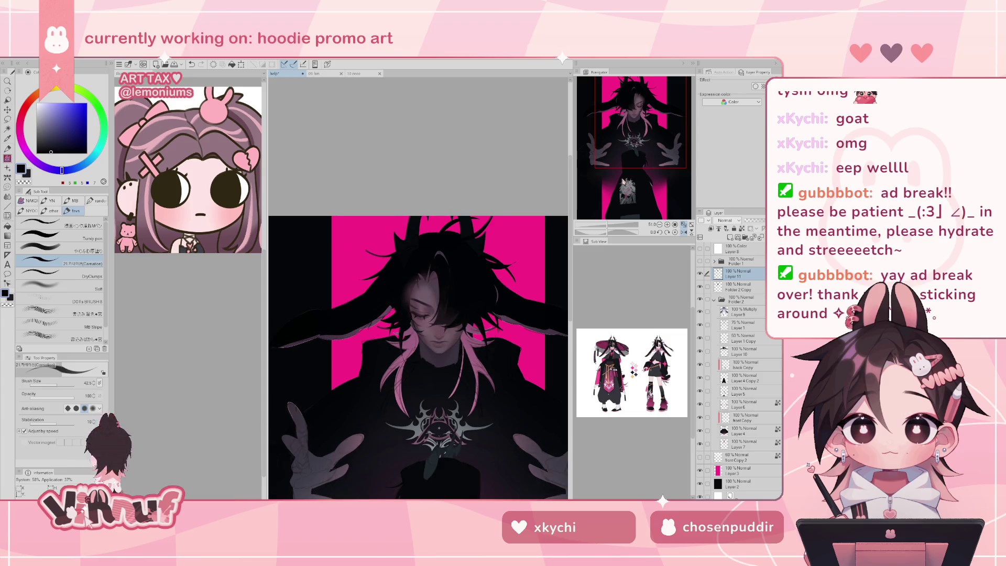
pyautogui.hscroll(2, 418, 356)
pyautogui.scroll(1, 603, 220)
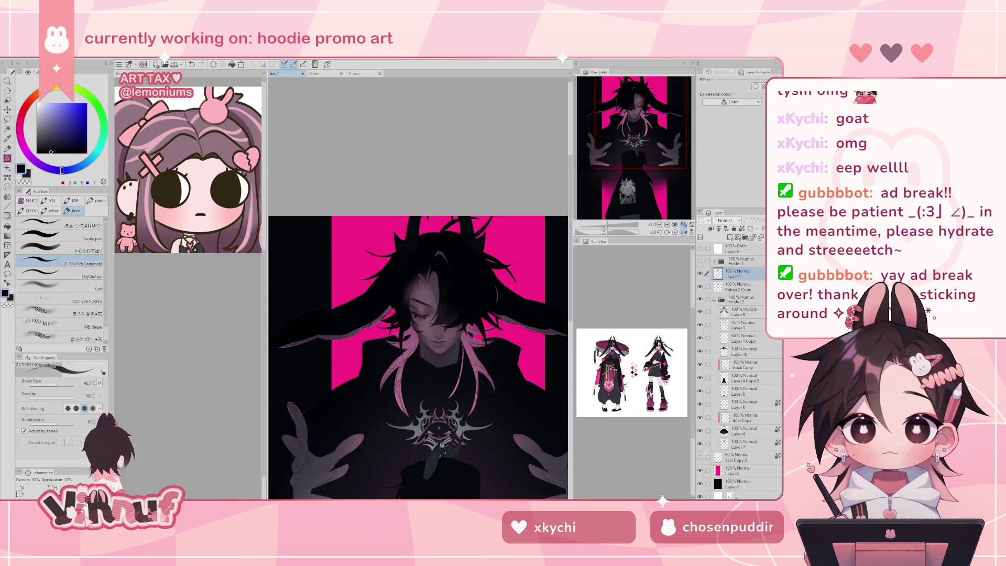
pyautogui.scroll(1, 603, 220)
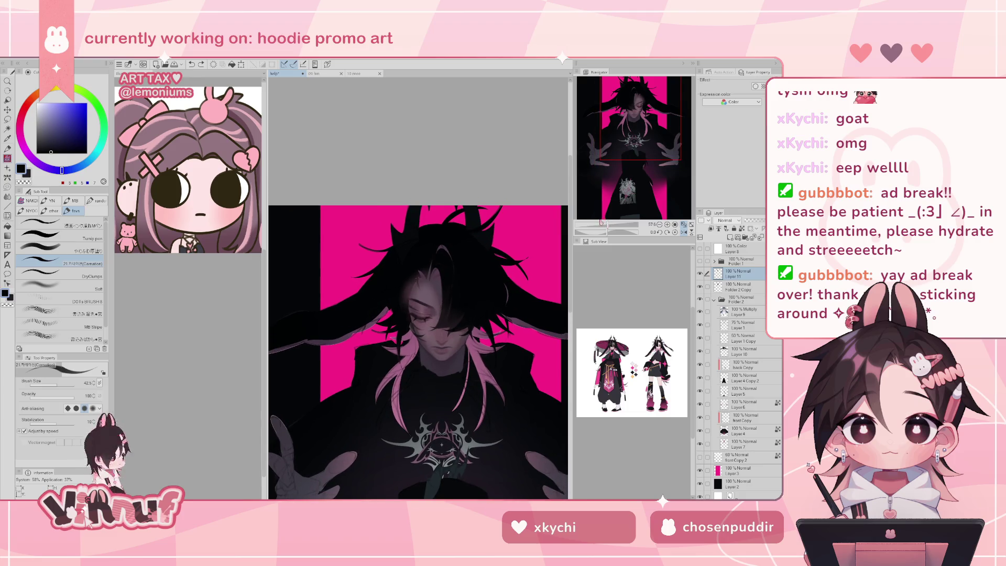
pyautogui.hscroll(2, 602, 222)
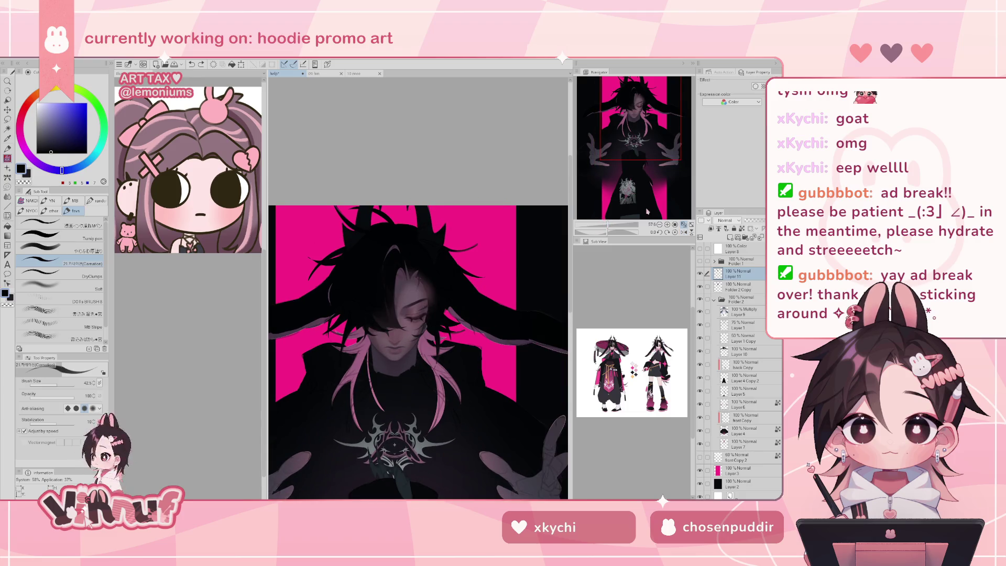
pyautogui.hotkey('ctrl', 'd')
pyautogui.hotkey('ctrl', 'z')
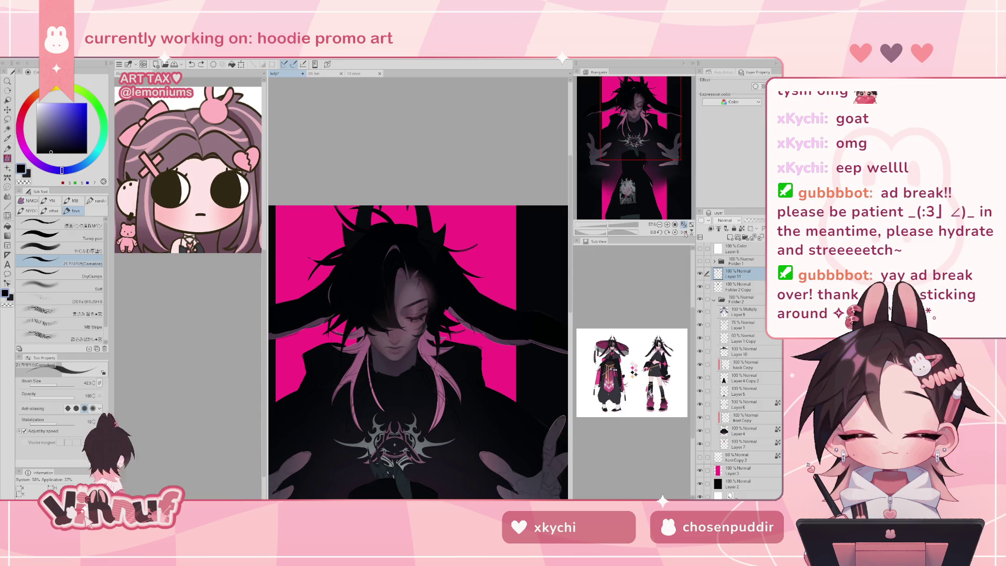
# Step: Set up Liquify on Folder 2 and Folder 2 Copy with a brush size of about 221
pyautogui.press('w')
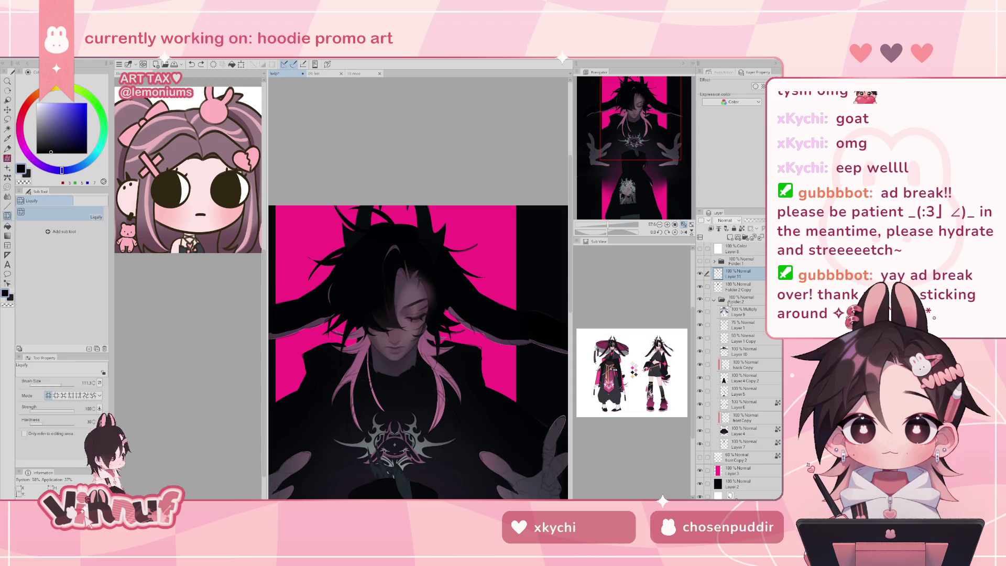
pyautogui.click(706, 300)
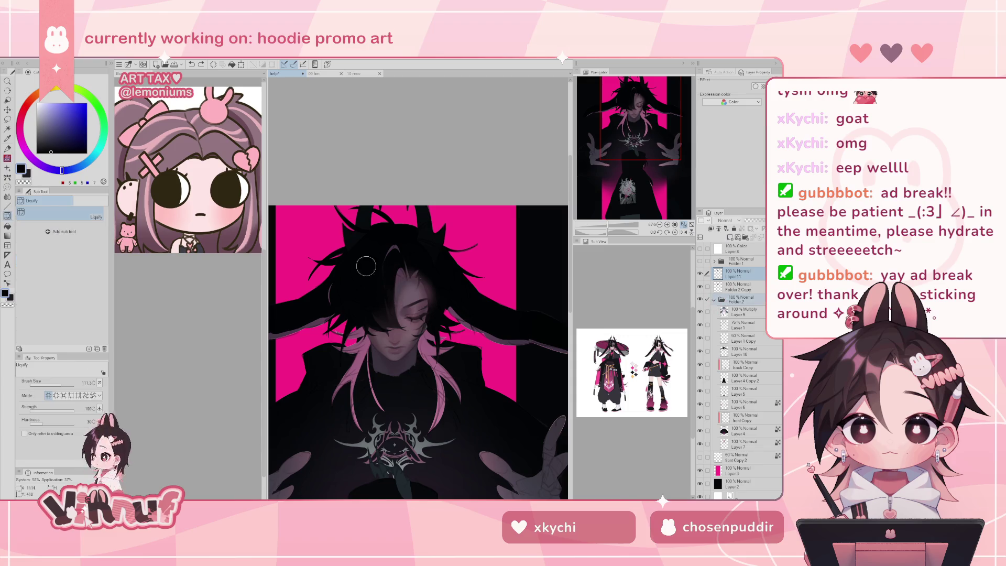
pyautogui.press(']')
pyautogui.press('h')
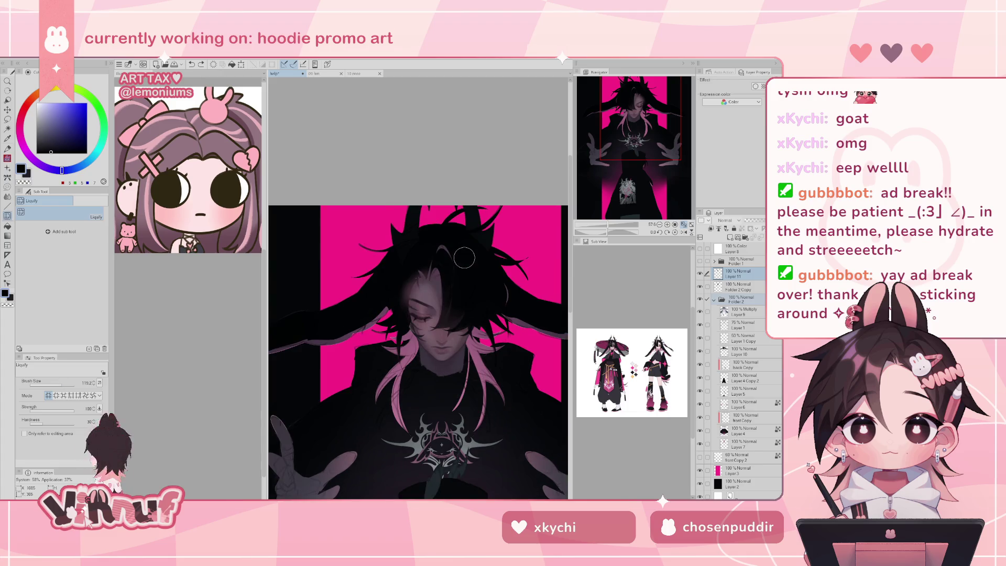
pyautogui.click(707, 286)
pyautogui.click(65, 384)
# Step: Push the forehead hair aside to reveal more of the face, then reframe on the face
pyautogui.moveTo(438, 296); pyautogui.dragTo(464, 303)
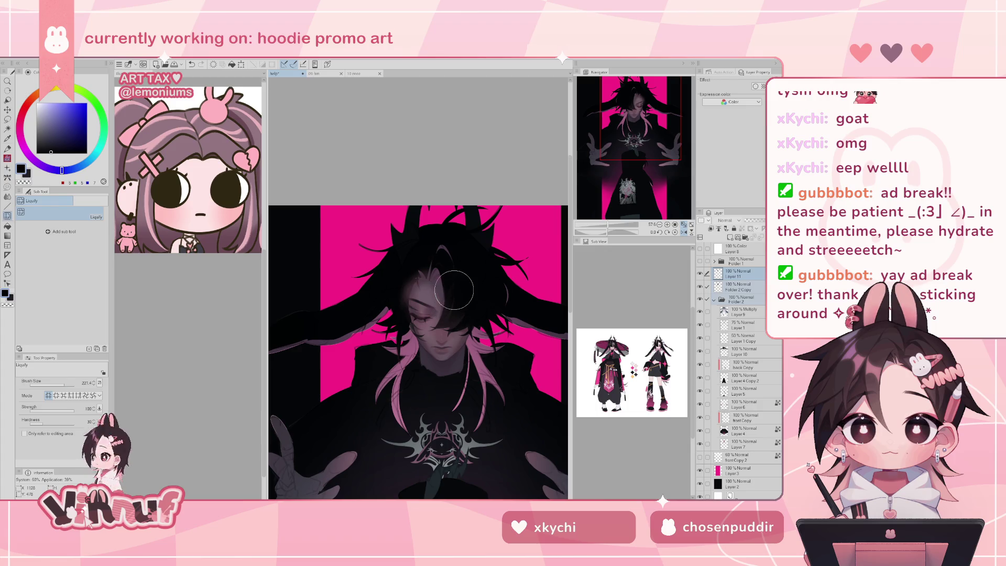
pyautogui.moveTo(503, 353); pyautogui.dragTo(464, 353)
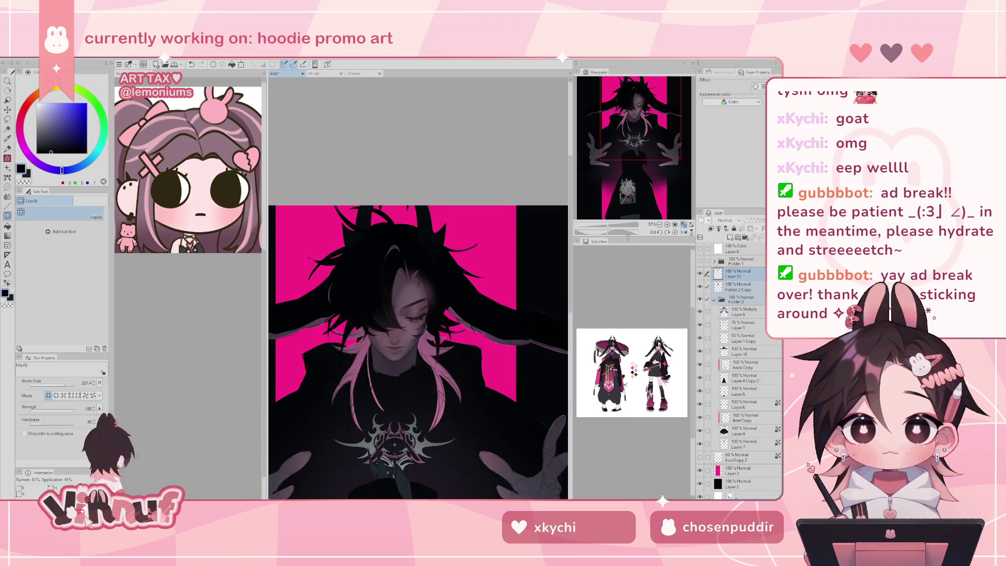
pyautogui.hotkey('ctrl', '-')
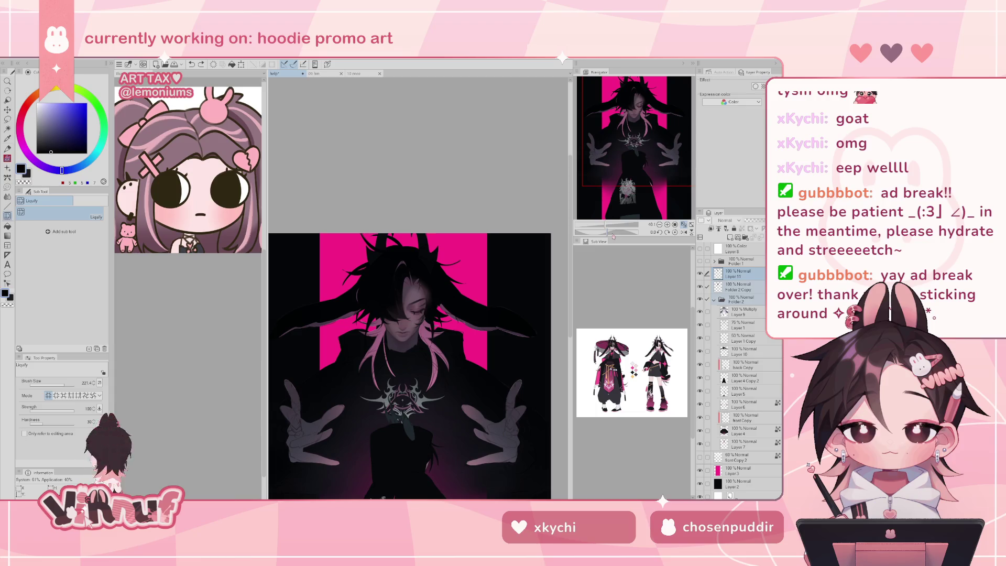
pyautogui.moveTo(605, 225); pyautogui.dragTo(616, 221)
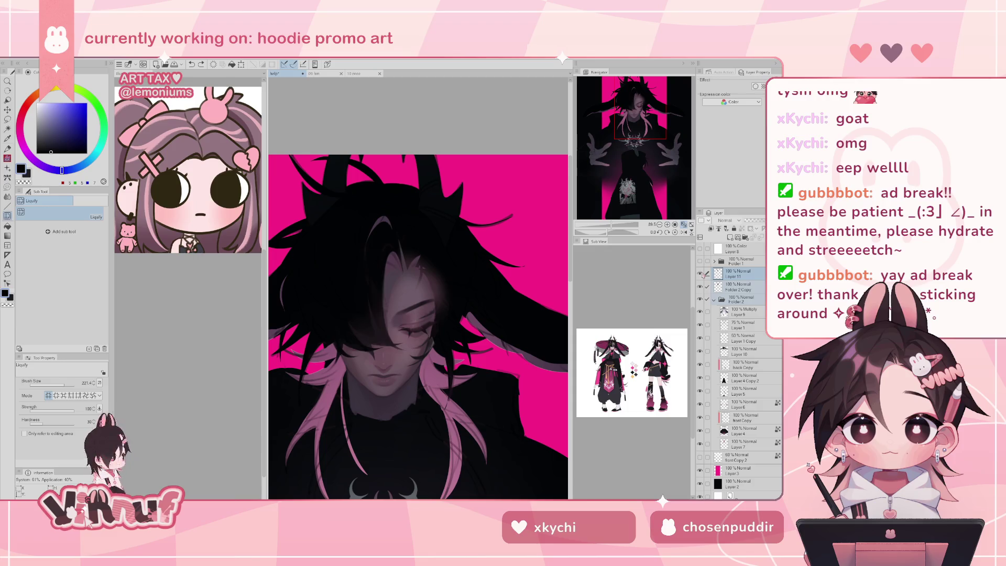
# Step: Switch back to the brush and darken the eyelid area, checking it in the mirrored view
pyautogui.press('b')
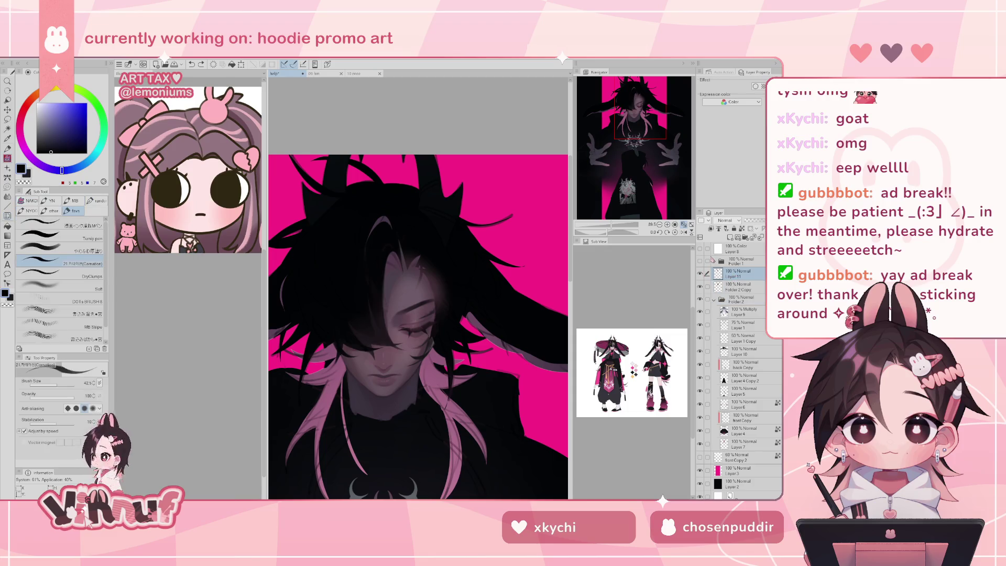
pyautogui.keyDown('alt'); pyautogui.click(371, 261); pyautogui.keyUp('alt')
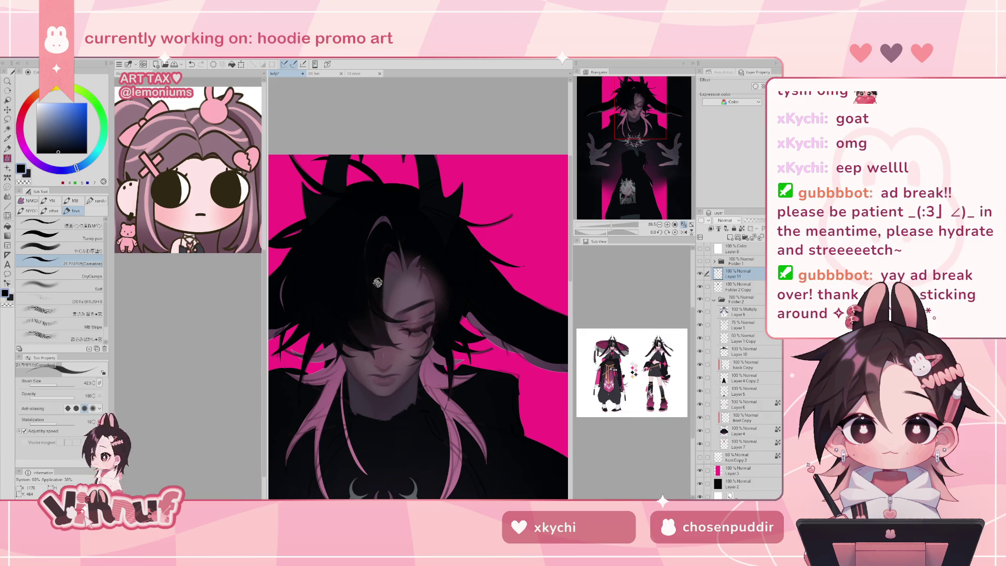
pyautogui.moveTo(612, 226); pyautogui.dragTo(600, 231)
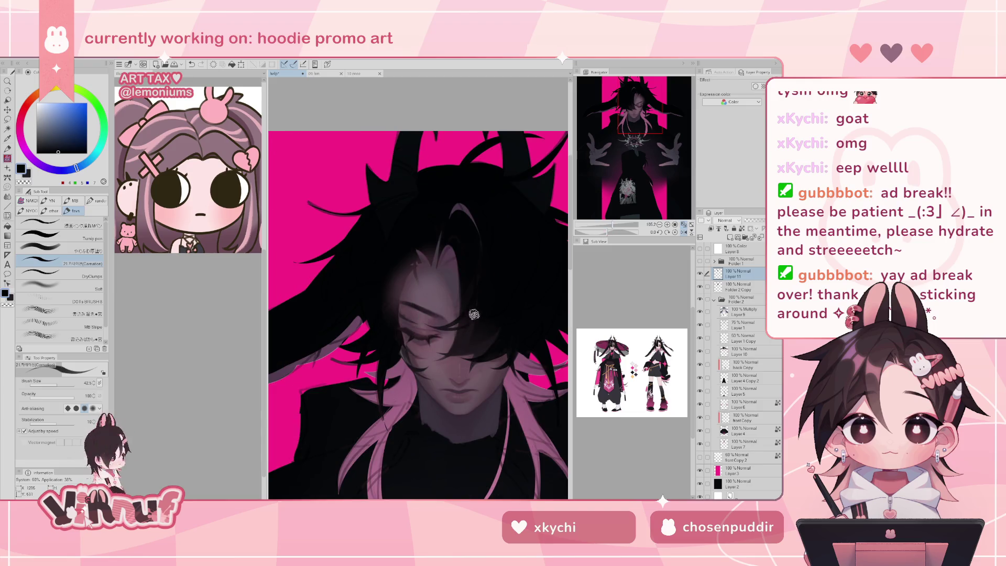
pyautogui.moveTo(464, 311); pyautogui.dragTo(424, 327)
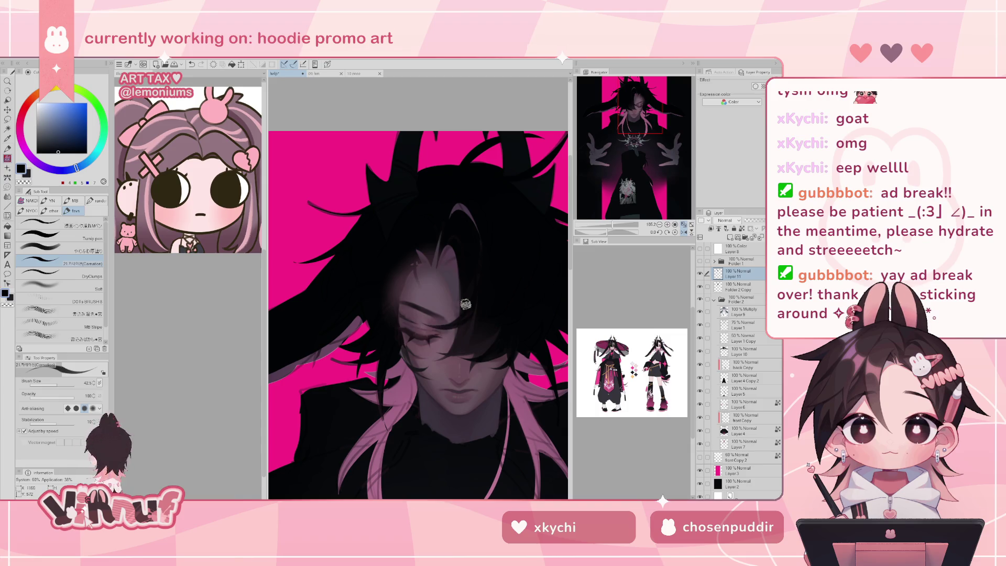
pyautogui.press('h')
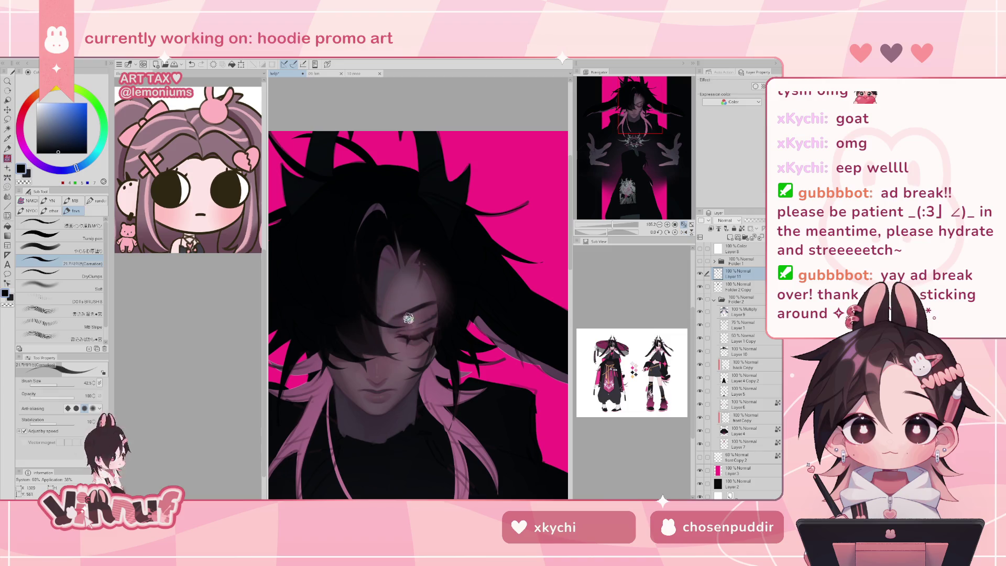
# Step: Sample a dark purple and paint over the bright hair highlight crossing the face
pyautogui.moveTo(635, 139); pyautogui.dragTo(640, 97)
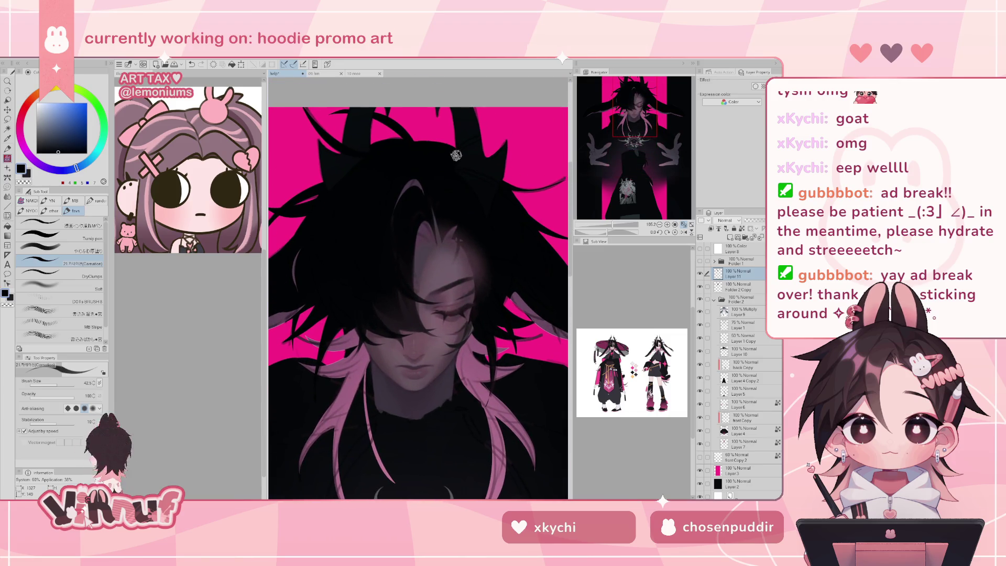
pyautogui.keyDown('alt'); pyautogui.click(407, 185); pyautogui.keyUp('alt')
pyautogui.moveTo(401, 269); pyautogui.dragTo(404, 205)
pyautogui.moveTo(609, 226); pyautogui.dragTo(612, 235)
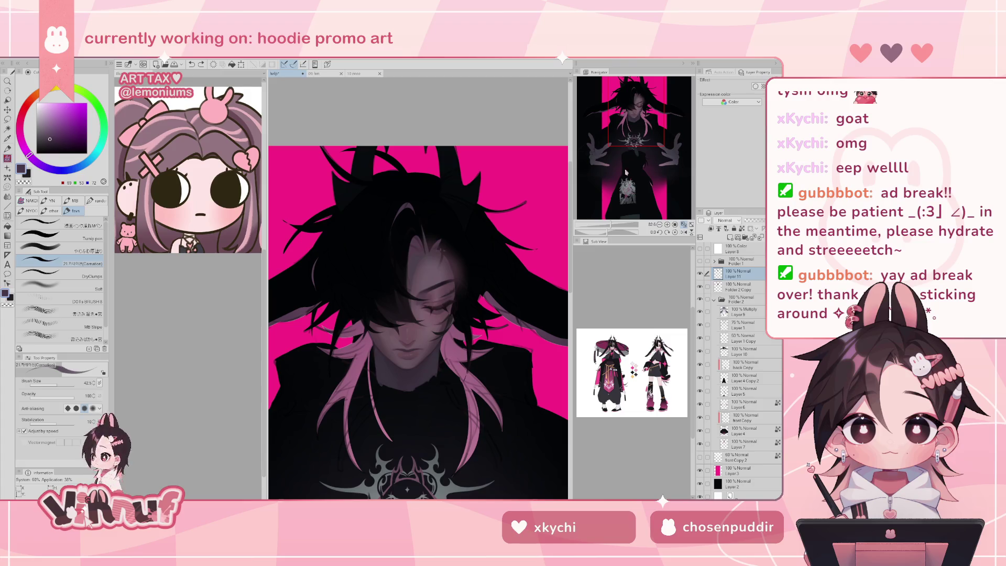
pyautogui.moveTo(611, 225); pyautogui.dragTo(616, 223)
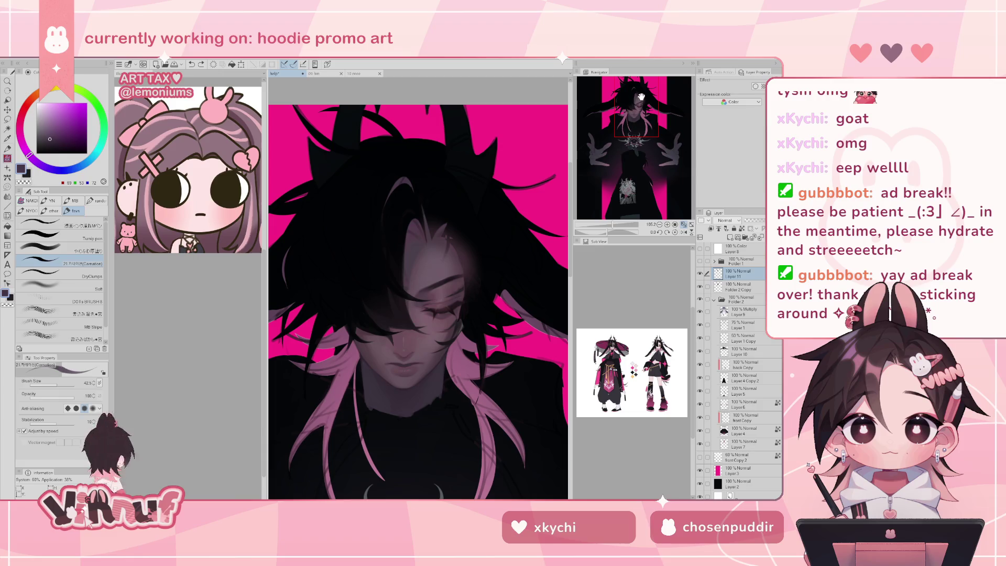
pyautogui.click(643, 95)
pyautogui.moveTo(642, 95); pyautogui.dragTo(639, 89)
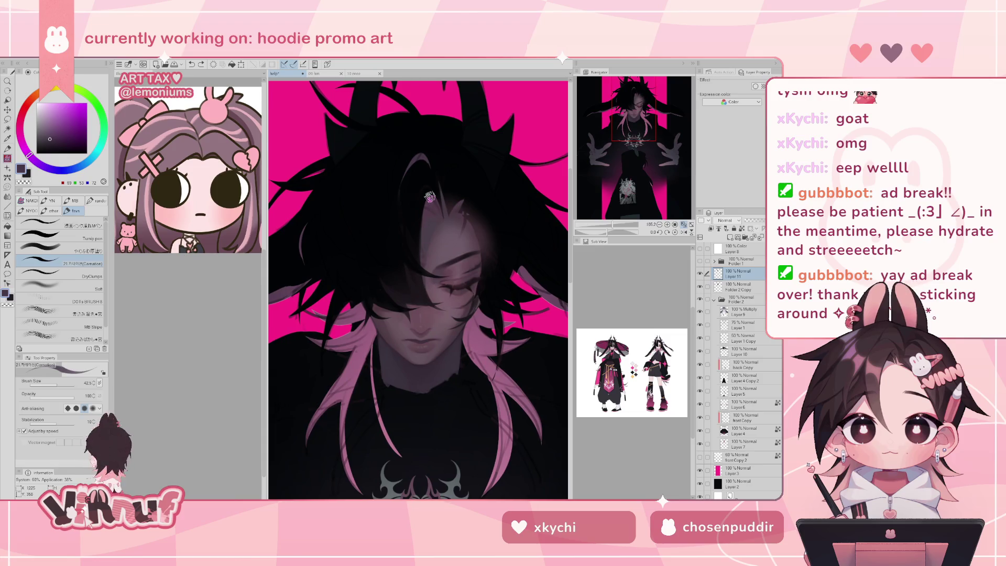
# Step: Hide Folder 1's THE BUNNY CULT lettering, select Folder 2 Copy, and sample a muted purple
pyautogui.click(700, 260)
pyautogui.click(734, 287)
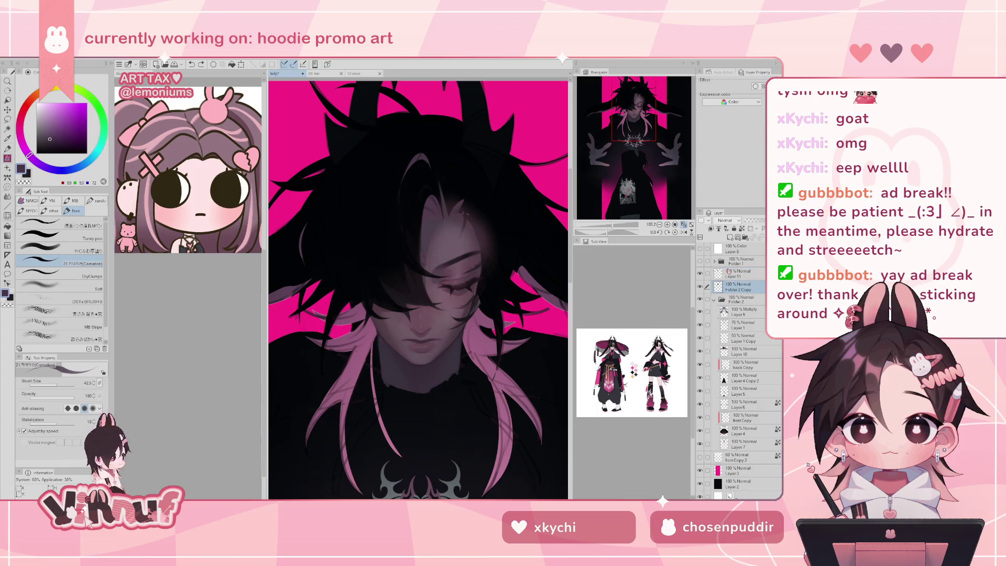
pyautogui.keyDown('alt'); pyautogui.click(423, 256); pyautogui.keyUp('alt')
pyautogui.hotkey('ctrl', 'z')
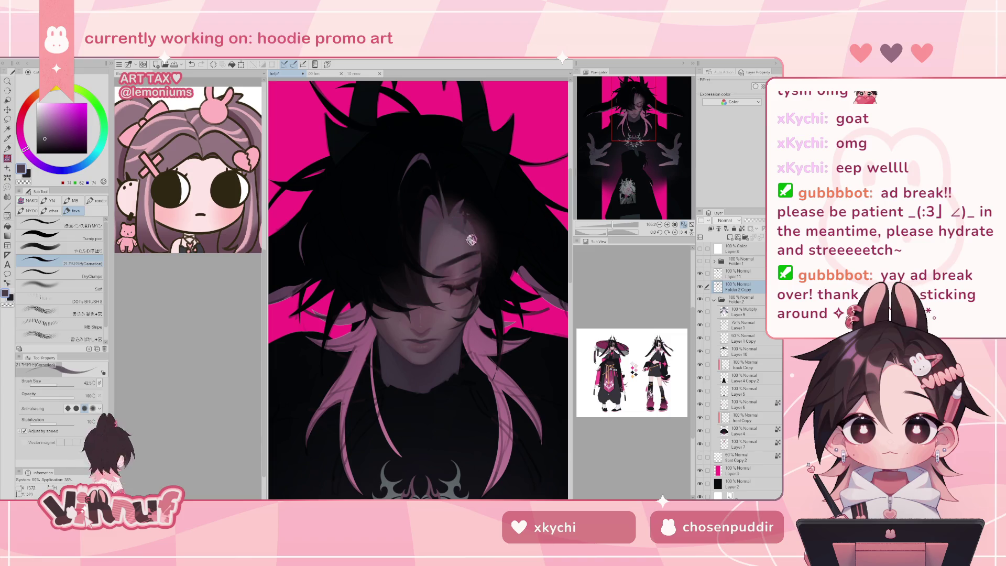
pyautogui.moveTo(624, 229); pyautogui.dragTo(619, 226)
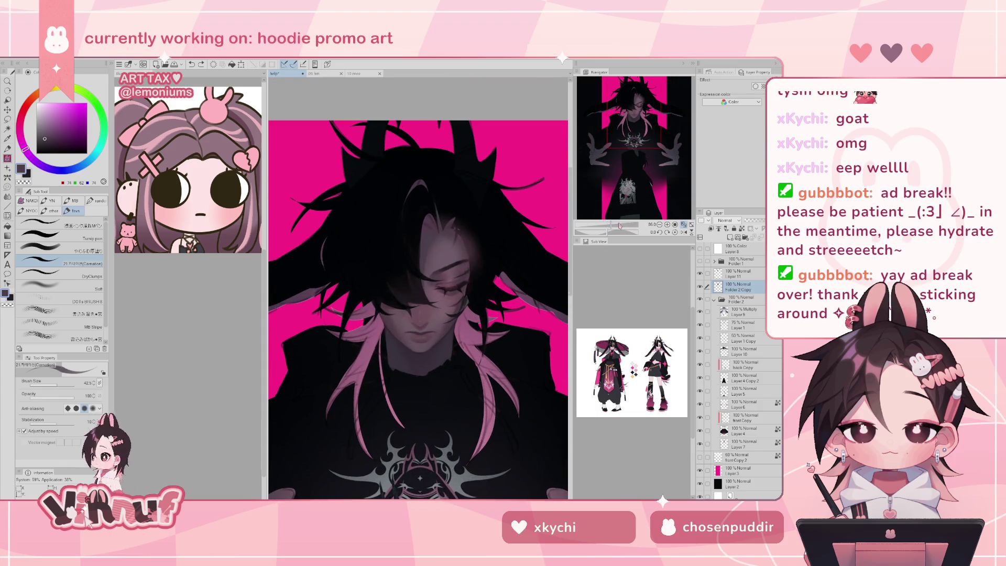
# Step: Choose the やわらか厚塗り brush, sample the forehead skin tone, and reduce brush size to 13.2
pyautogui.keyDown('alt'); pyautogui.click(434, 241); pyautogui.keyUp('alt')
pyautogui.click(79, 287)
pyautogui.click(63, 250)
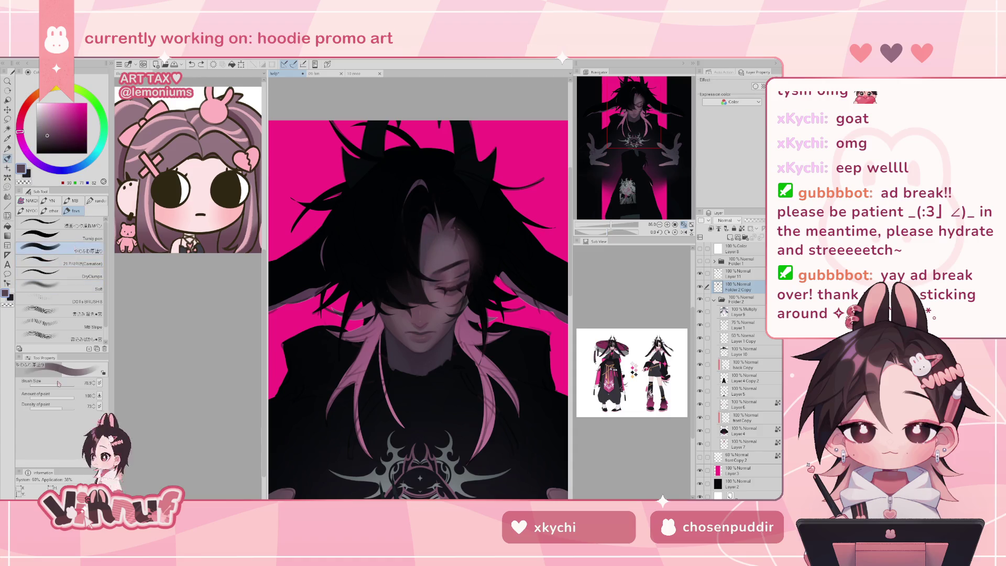
pyautogui.keyDown('alt'); pyautogui.click(442, 239); pyautogui.keyUp('alt')
pyautogui.keyDown('alt'); pyautogui.click(442, 243); pyautogui.keyUp('alt')
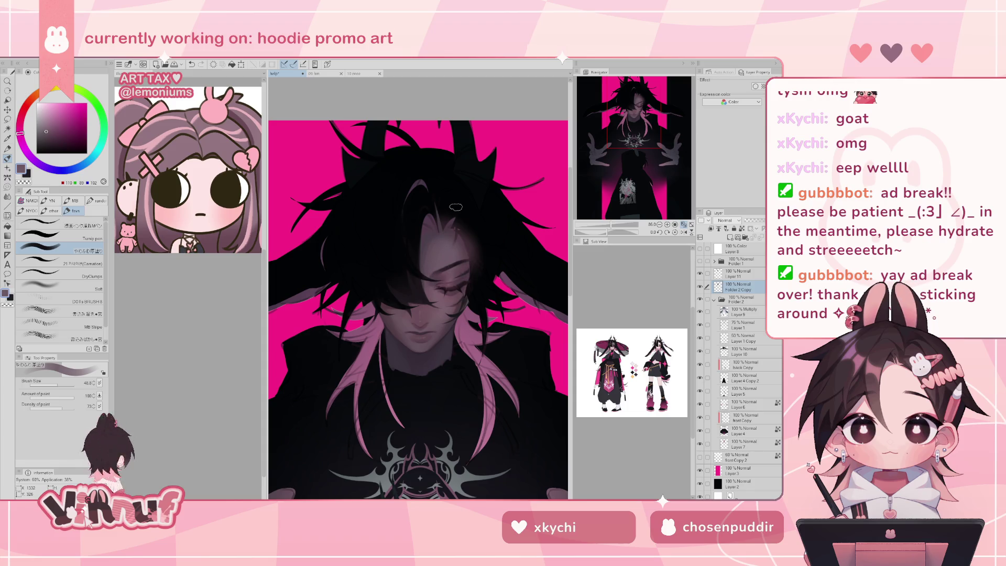
pyautogui.moveTo(611, 224); pyautogui.dragTo(612, 224)
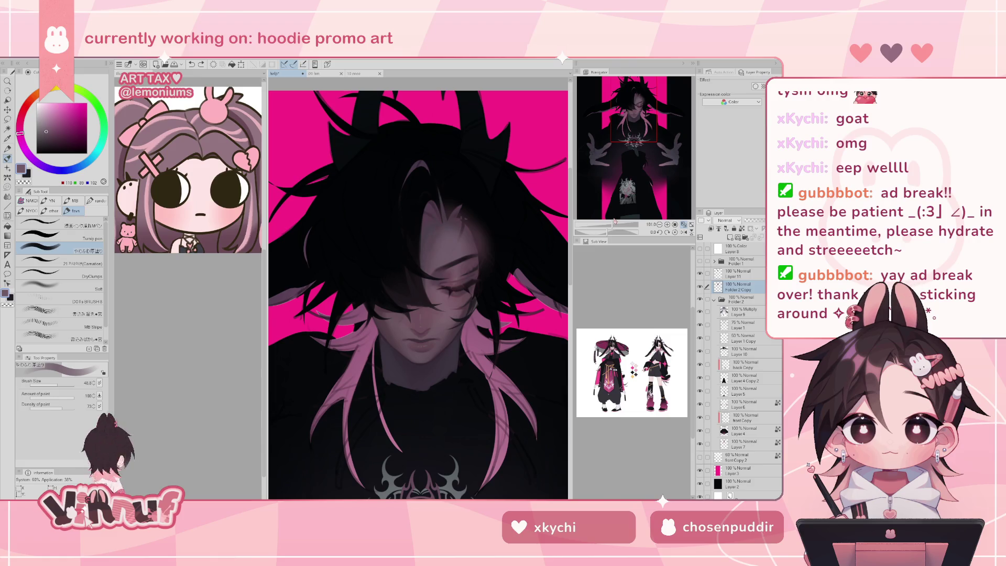
pyautogui.keyDown('alt'); pyautogui.click(468, 293); pyautogui.keyUp('alt')
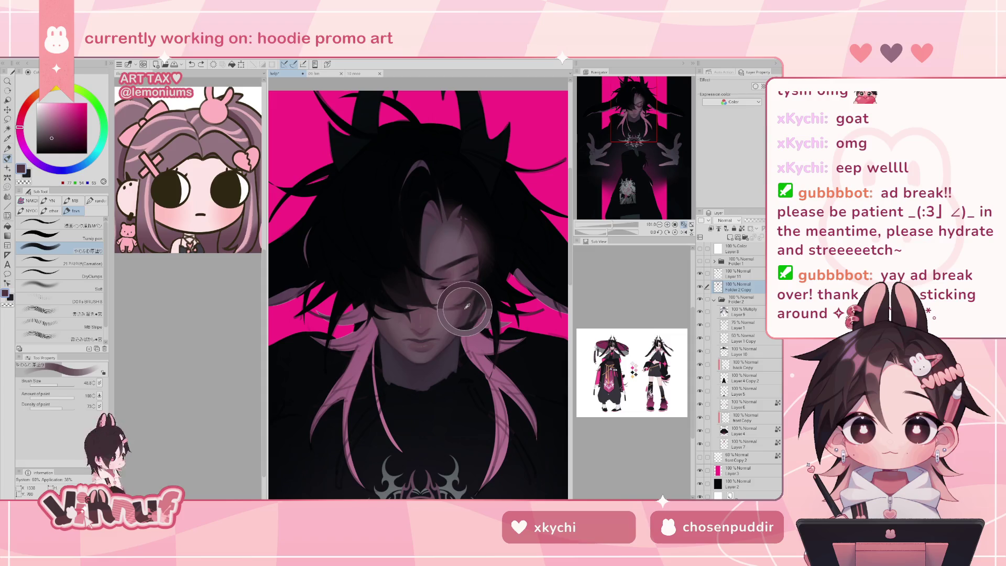
pyautogui.moveTo(417, 297); pyautogui.dragTo(413, 297)
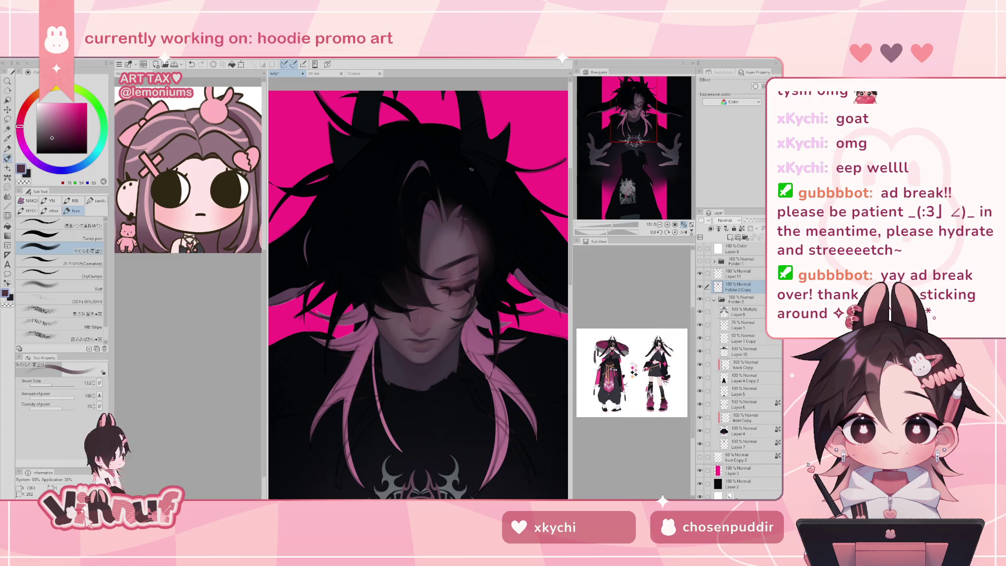
pyautogui.scroll(-3, 417, 297)
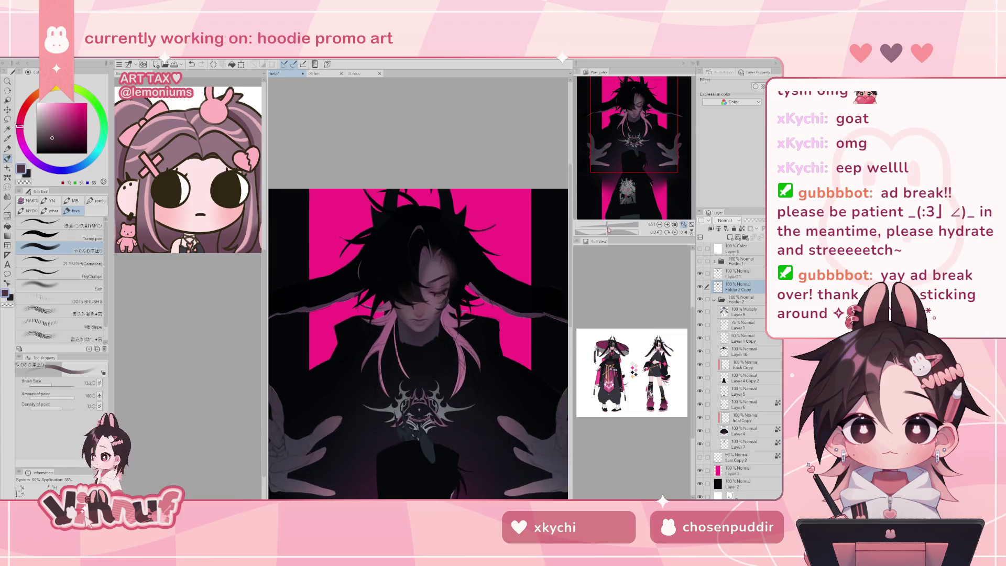
pyautogui.scroll(3, 418, 297)
pyautogui.moveTo(414, 298); pyautogui.dragTo(449, 231)
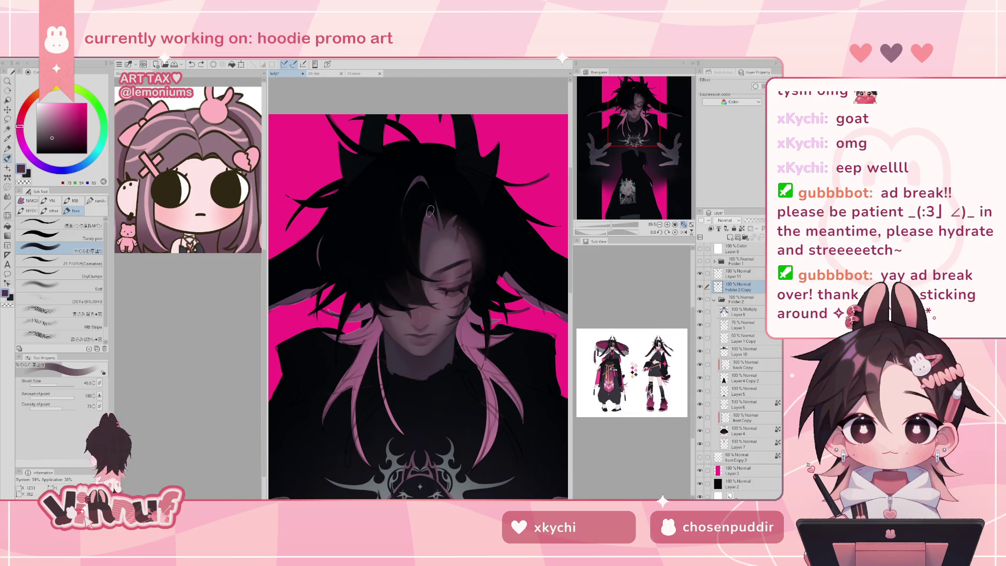
pyautogui.click(53, 286)
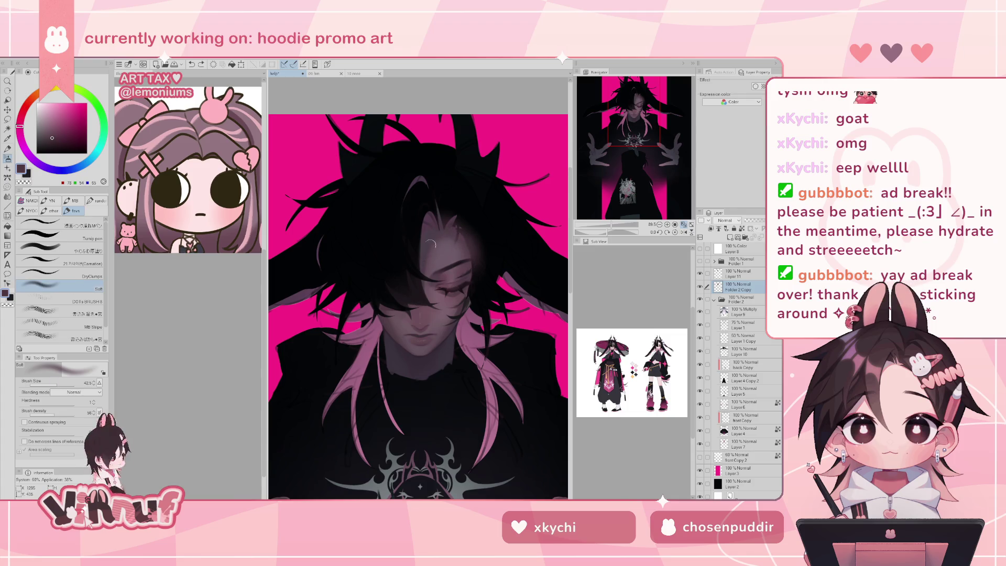
pyautogui.hotkey('ctrl', 'z')
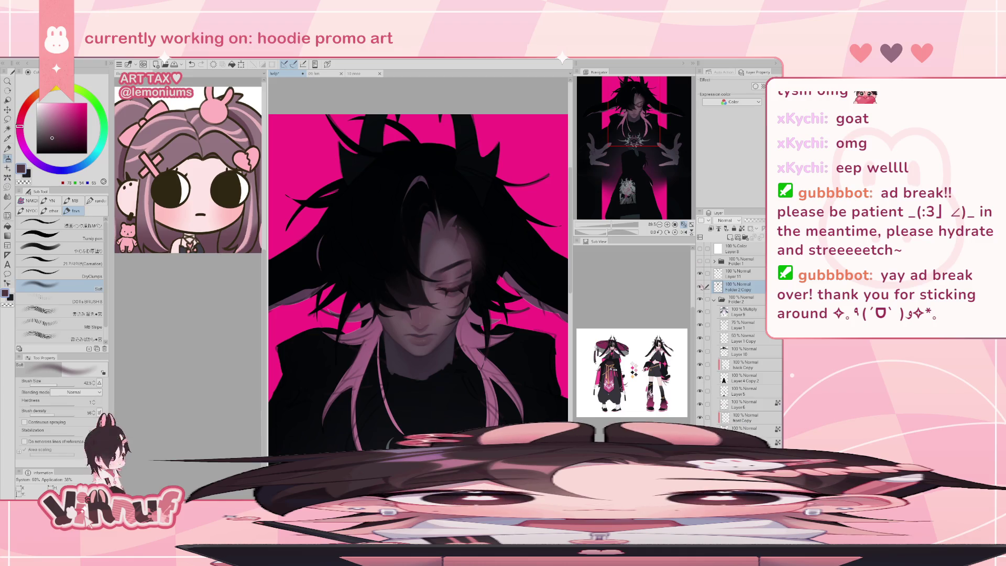
pyautogui.moveTo(612, 225); pyautogui.dragTo(610, 226)
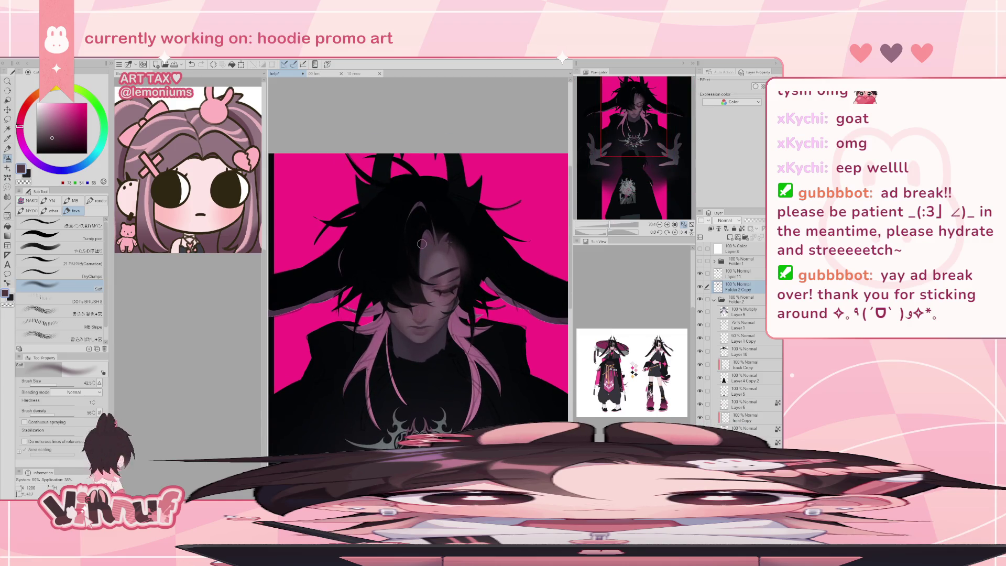
pyautogui.click(316, 73)
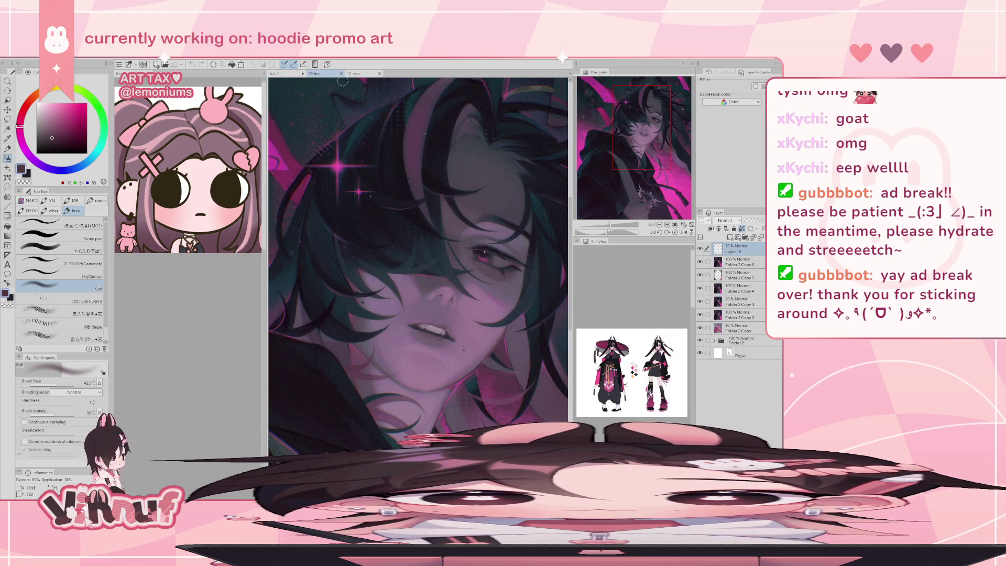
pyautogui.click(362, 74)
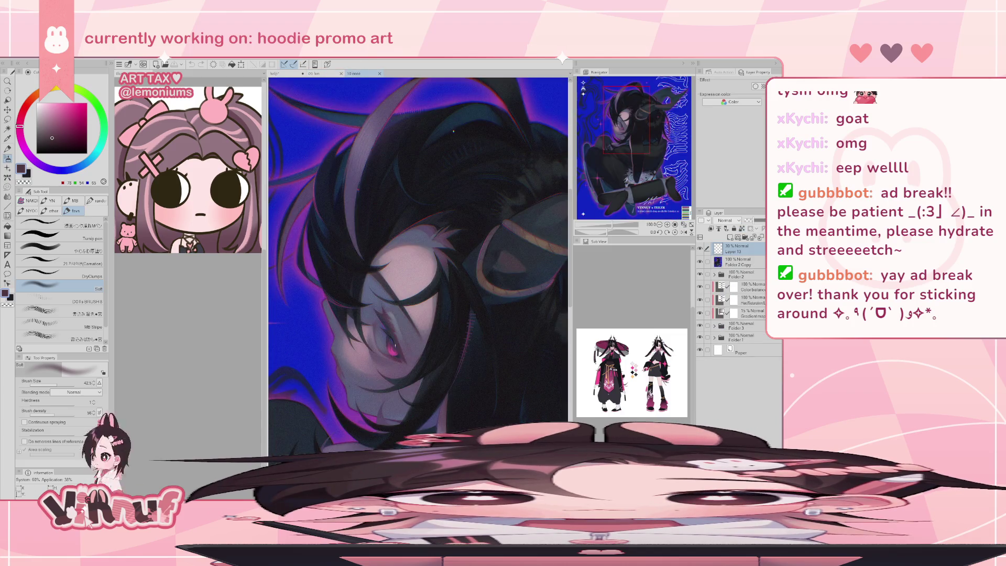
pyautogui.click(316, 74)
pyautogui.click(288, 73)
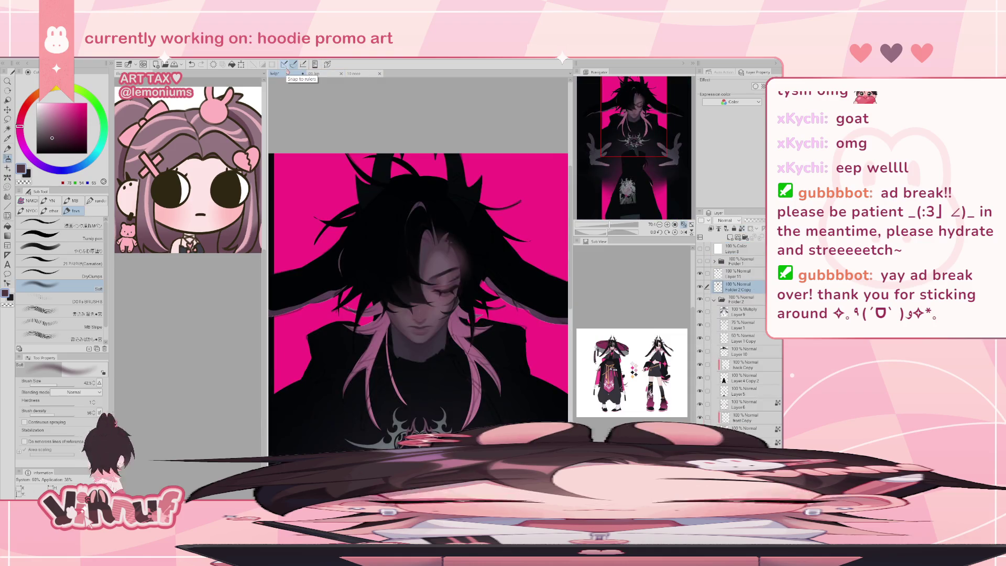
pyautogui.moveTo(439, 490); pyautogui.dragTo(421, 411)
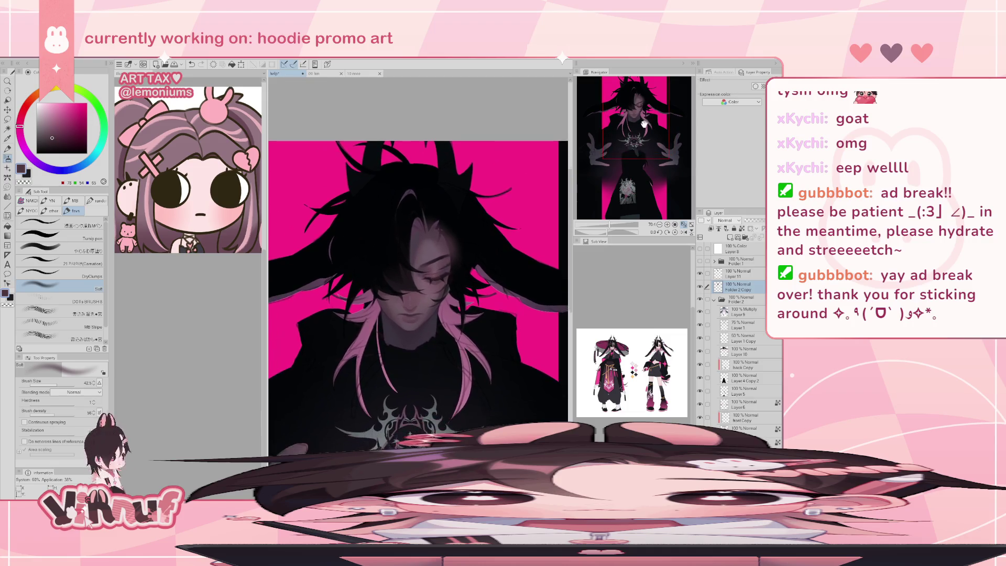
# Step: Pick a dark blue-grey, choose the やわらか厚塗り brush, and make Layer 11 active
pyautogui.keyDown('alt'); pyautogui.click(421, 411); pyautogui.keyUp('alt')
pyautogui.scroll(-3, 421, 411)
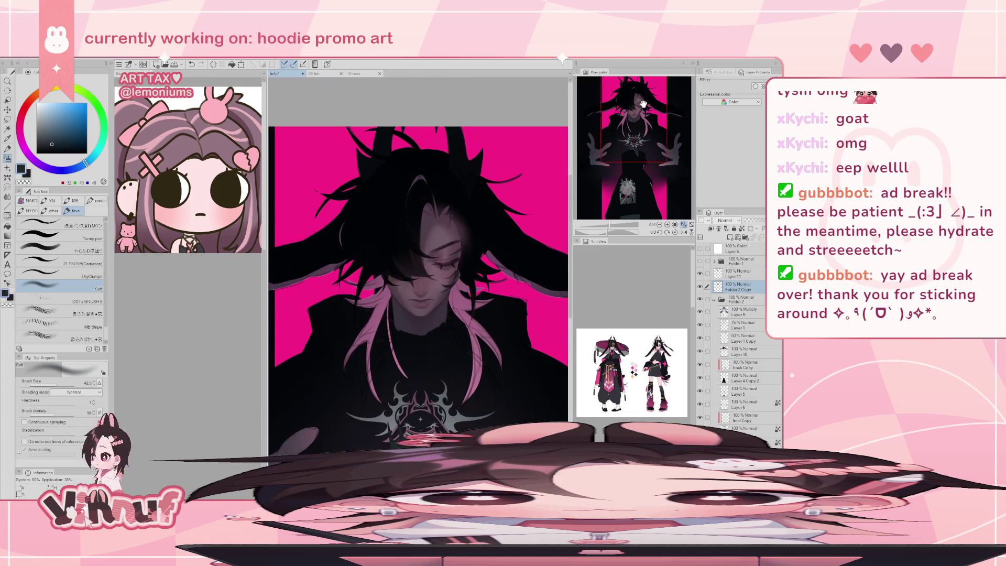
pyautogui.click(85, 251)
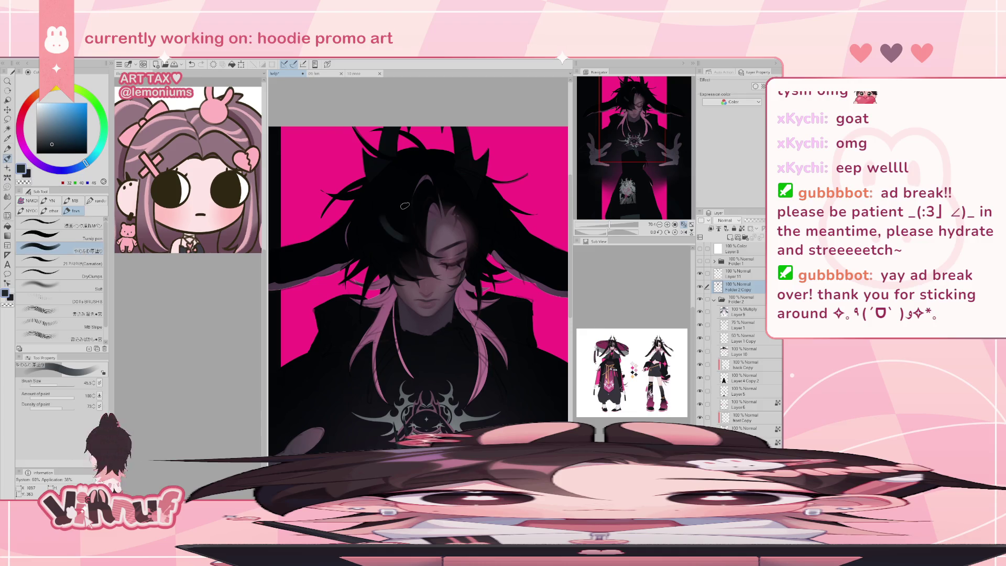
pyautogui.click(739, 273)
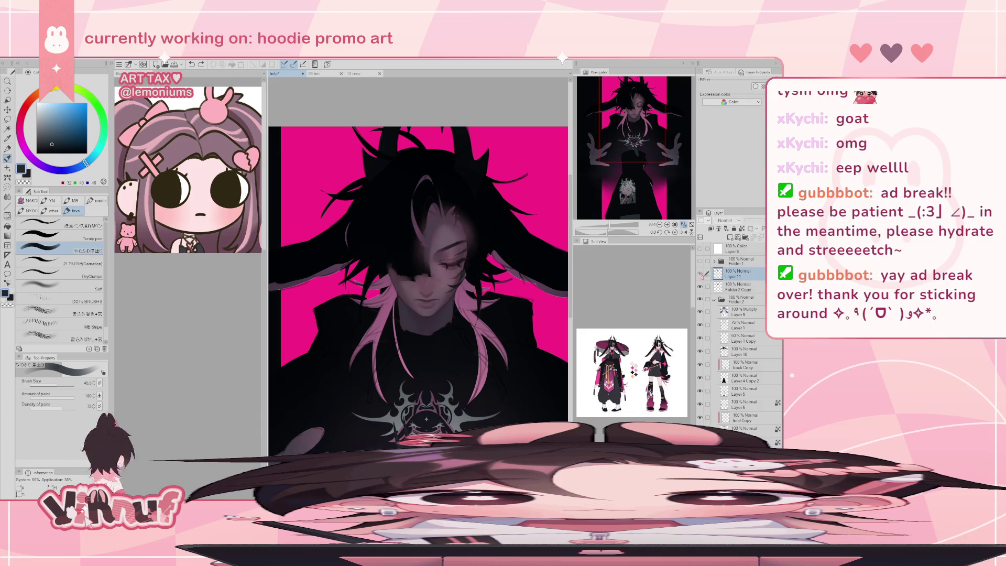
pyautogui.click(700, 274)
pyautogui.moveTo(609, 226); pyautogui.dragTo(613, 227)
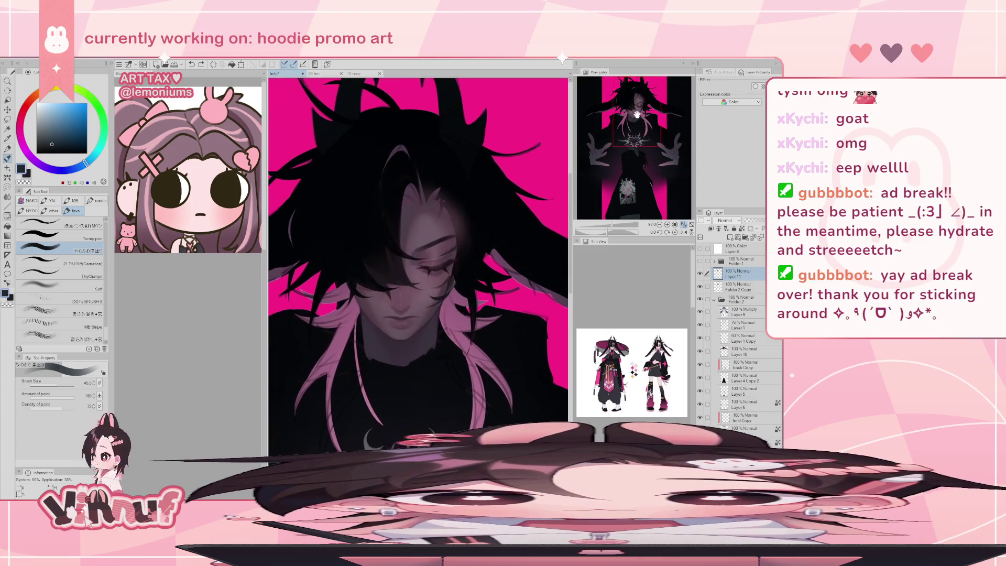
# Step: Paint dark purple and near-black blue strokes into the hair above the face
pyautogui.keyDown('alt'); pyautogui.click(404, 261); pyautogui.keyUp('alt')
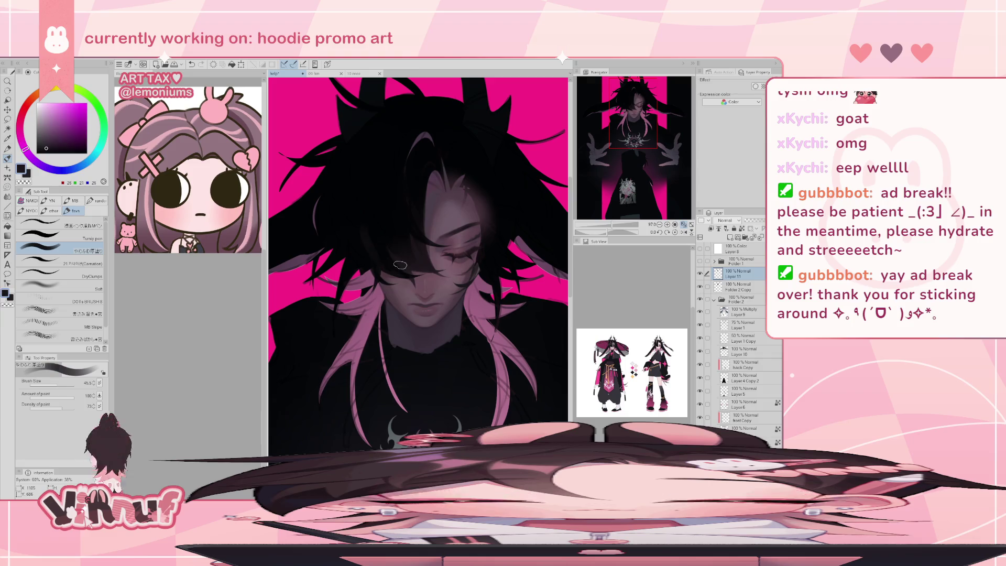
pyautogui.moveTo(369, 246); pyautogui.dragTo(363, 221)
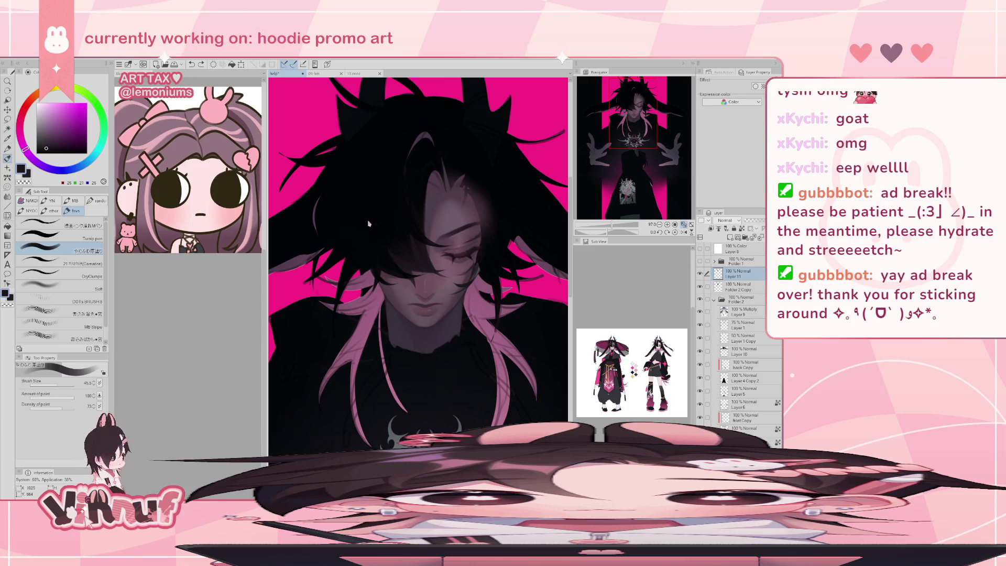
pyautogui.keyDown('alt'); pyautogui.click(382, 245); pyautogui.keyUp('alt')
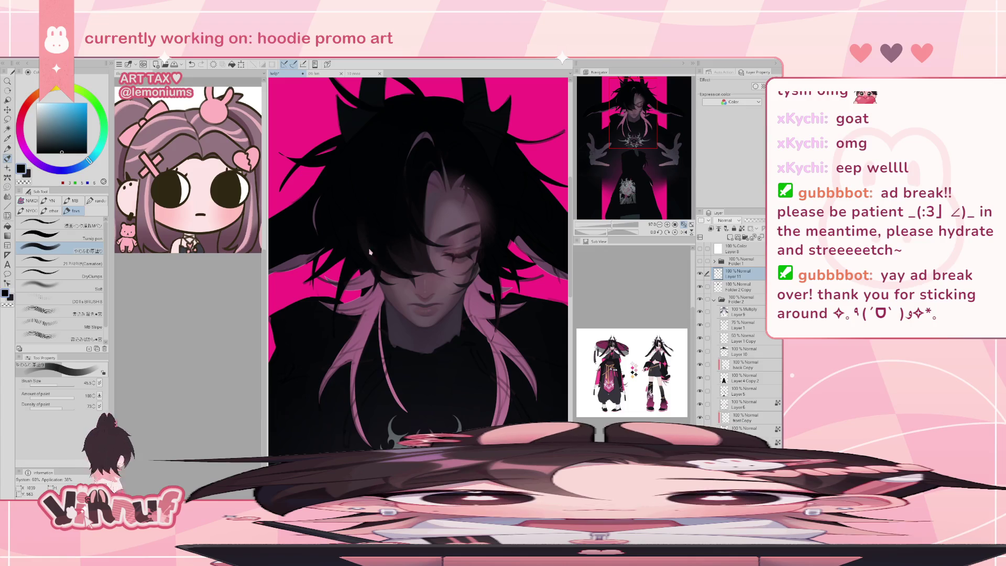
pyautogui.click(381, 262)
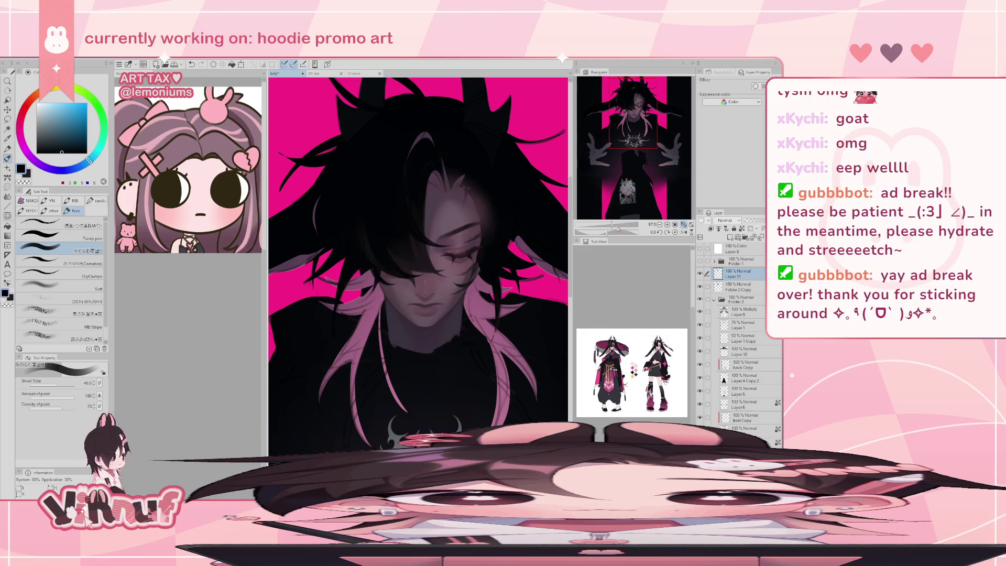
# Step: Reframe over the figure, sample a grey-blue, switch to the Carnation brush, and undo the last stroke
pyautogui.moveTo(618, 229); pyautogui.dragTo(608, 229)
pyautogui.click(639, 138)
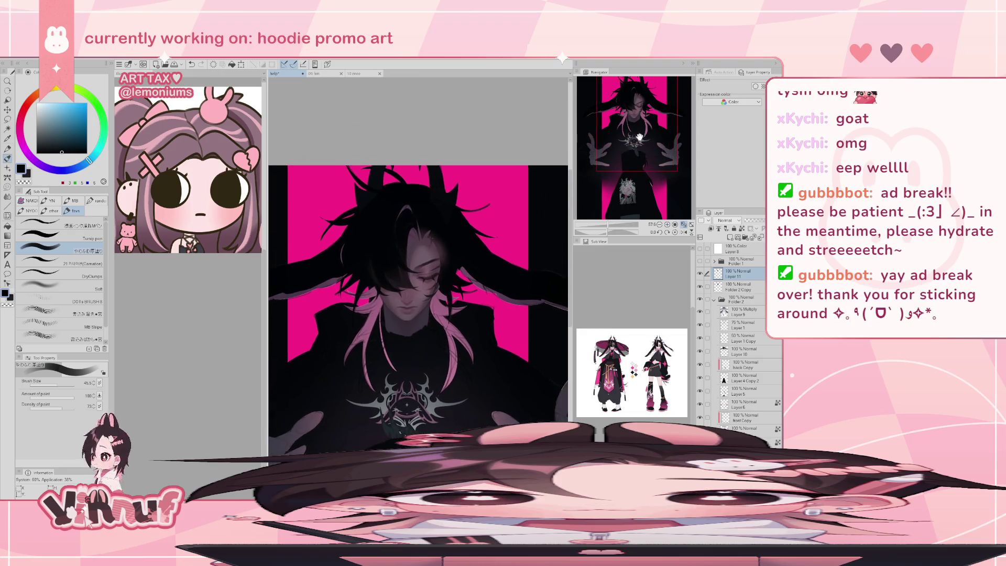
pyautogui.moveTo(639, 138); pyautogui.dragTo(645, 143)
pyautogui.keyDown('alt'); pyautogui.click(390, 418); pyautogui.keyUp('alt')
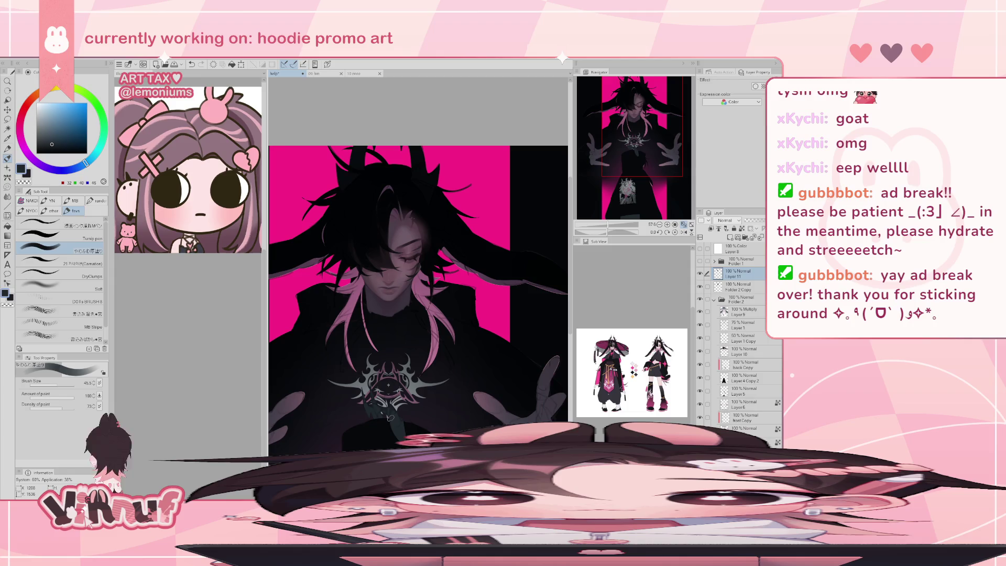
pyautogui.click(94, 263)
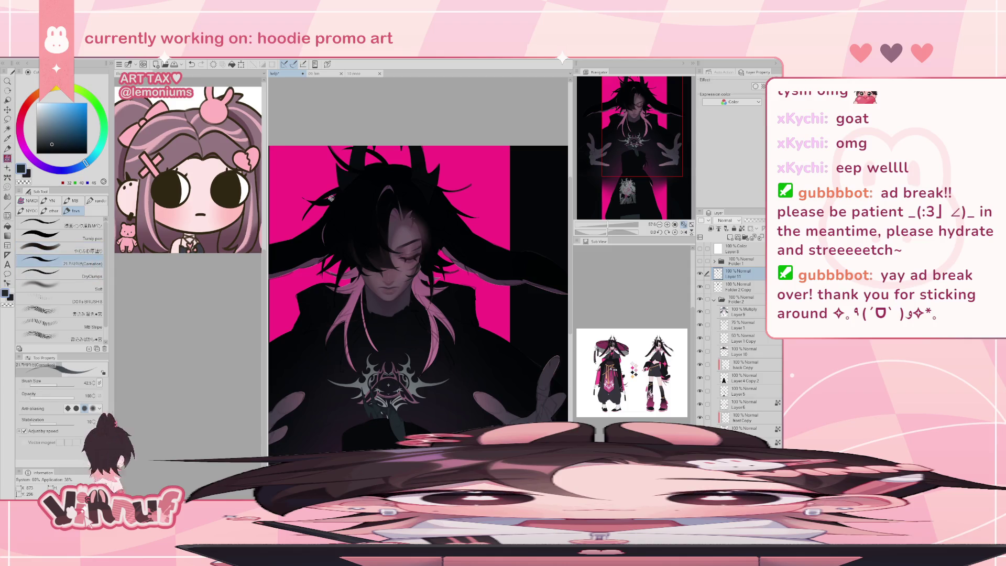
pyautogui.hotkey('ctrl', 'z')
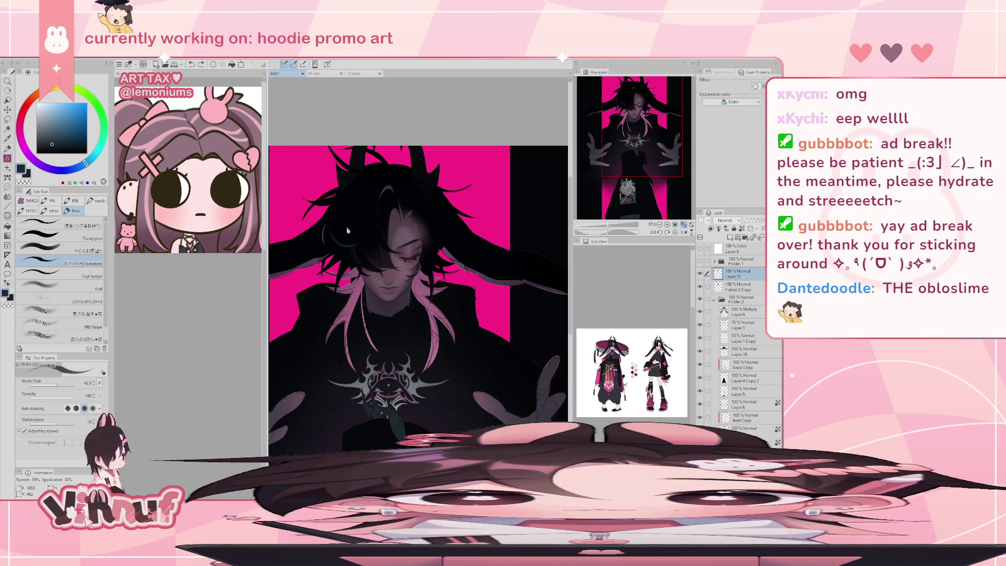
# Step: Undo two strokes, then paint near-black strokes into the hair using colour sampled from it
pyautogui.hotkey('ctrl', 'z')
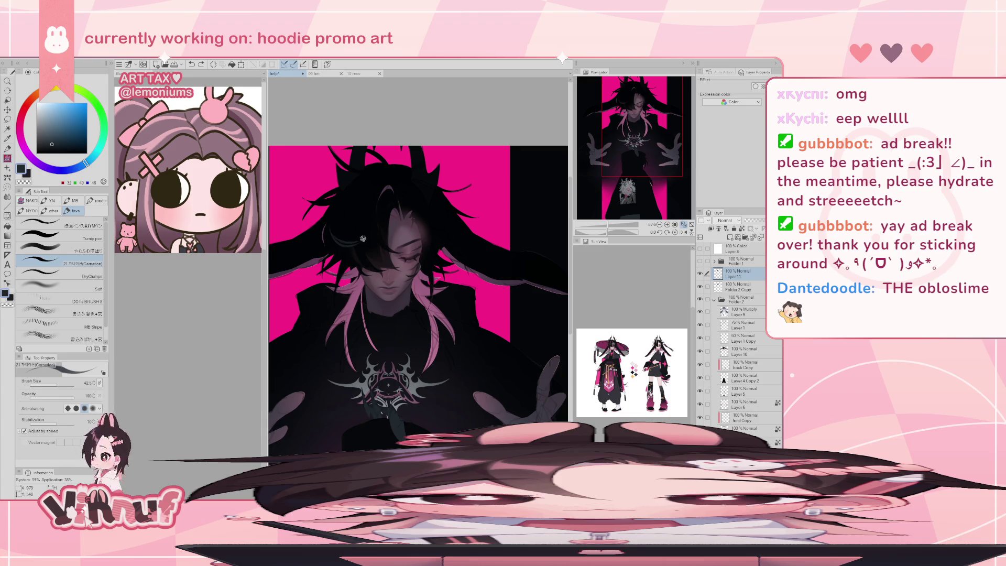
pyautogui.hotkey('ctrl', 'z')
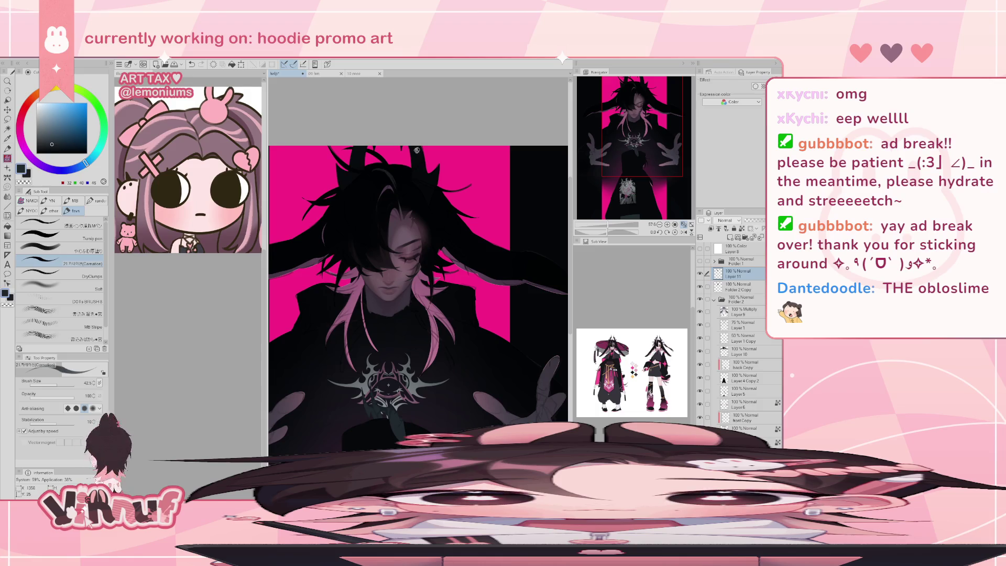
pyautogui.moveTo(371, 175); pyautogui.dragTo(395, 193)
pyautogui.keyDown('alt'); pyautogui.click(383, 202); pyautogui.keyUp('alt')
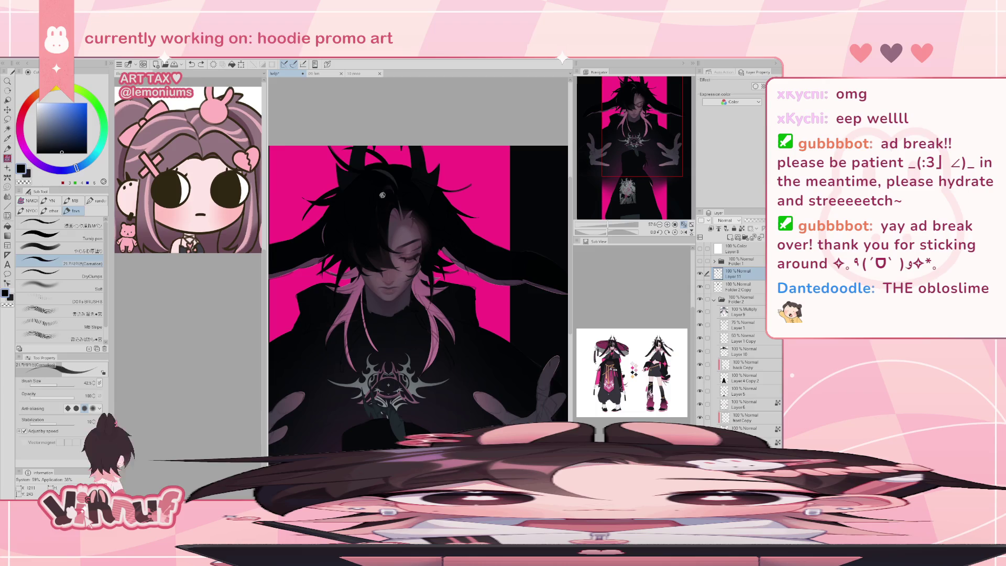
pyautogui.moveTo(389, 193); pyautogui.dragTo(393, 199)
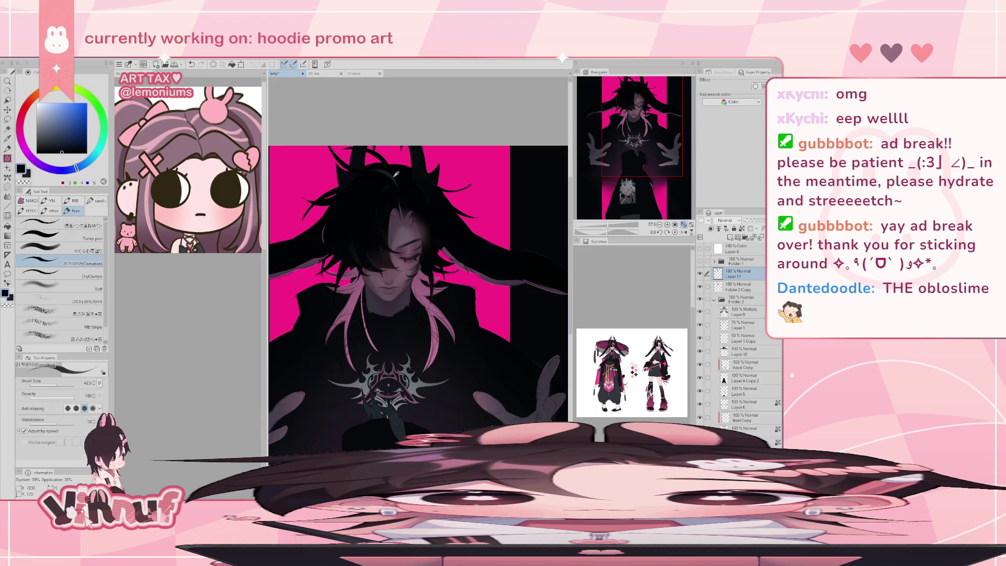
# Step: Sample a dark blue-grey from the hair, undo a stroke, and check the drawing mirrored before flipping back
pyautogui.keyDown('alt'); pyautogui.click(395, 174); pyautogui.keyUp('alt')
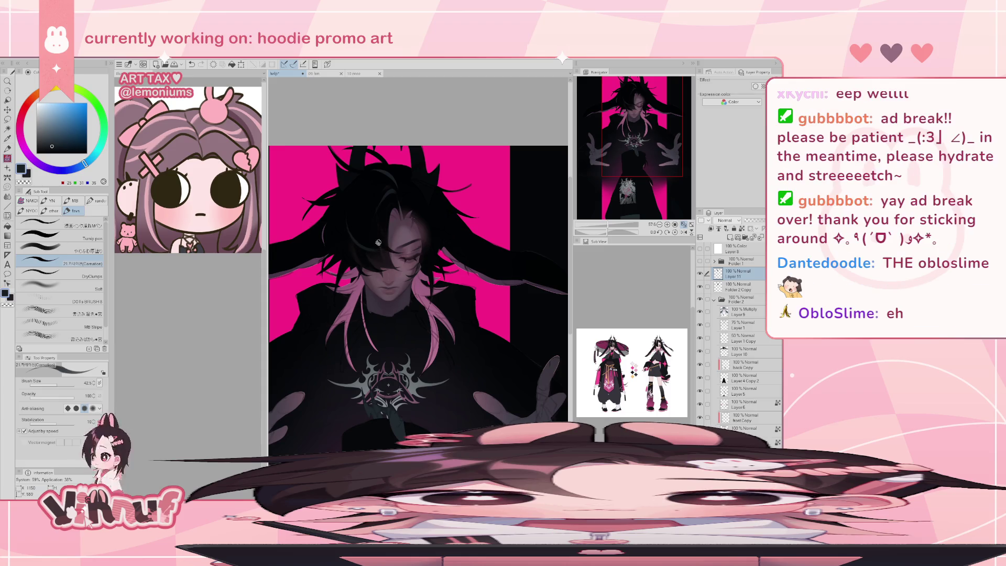
pyautogui.hotkey('ctrl', 'z')
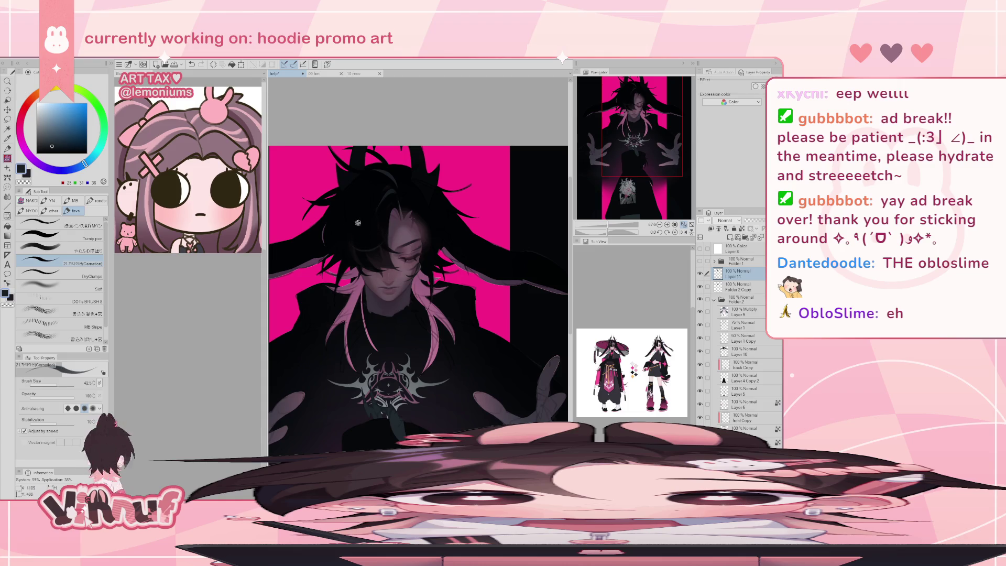
pyautogui.press('h')
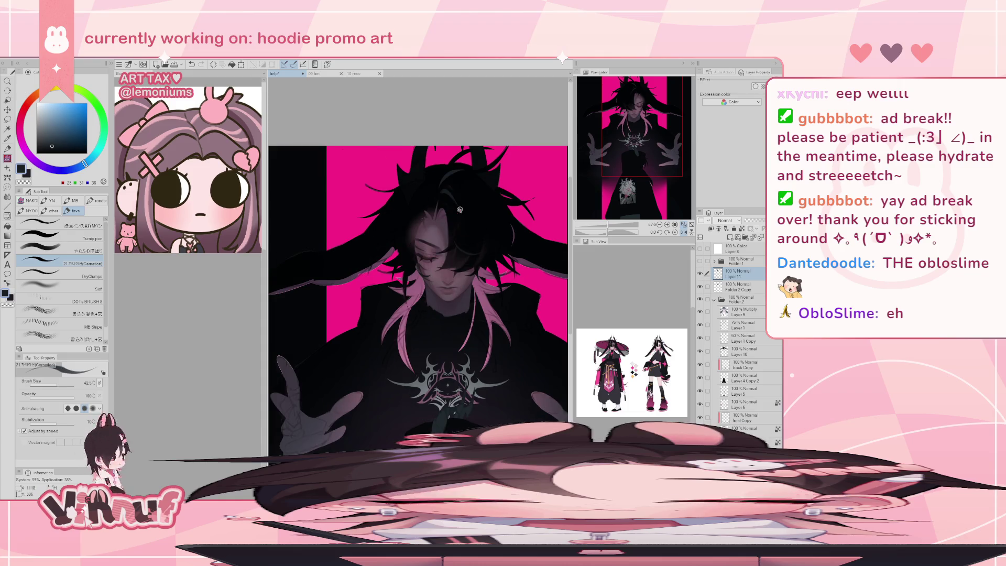
pyautogui.press('h')
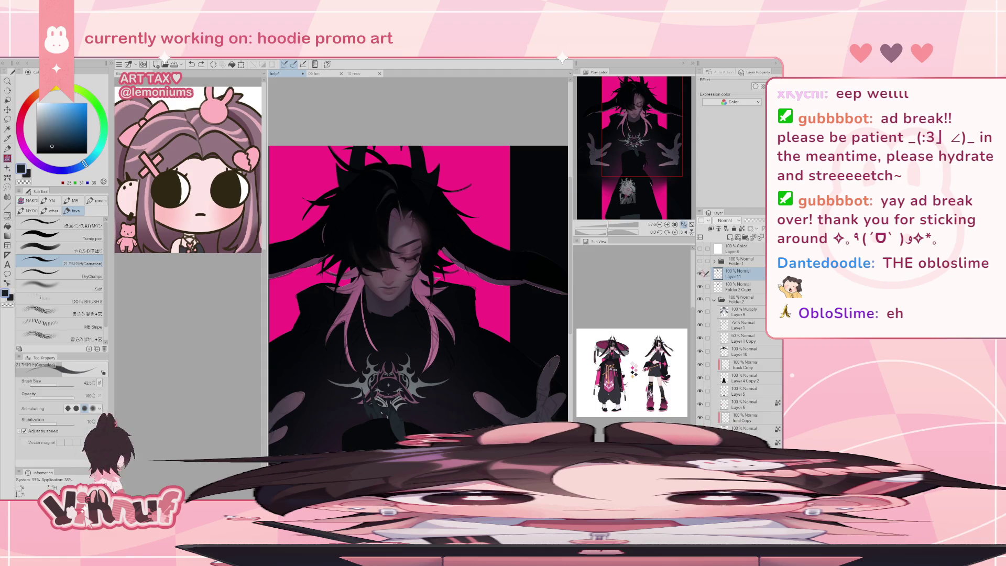
# Step: Restore the unmirrored view and pan around the hoodie illustration
pyautogui.press('h')
pyautogui.press('h')
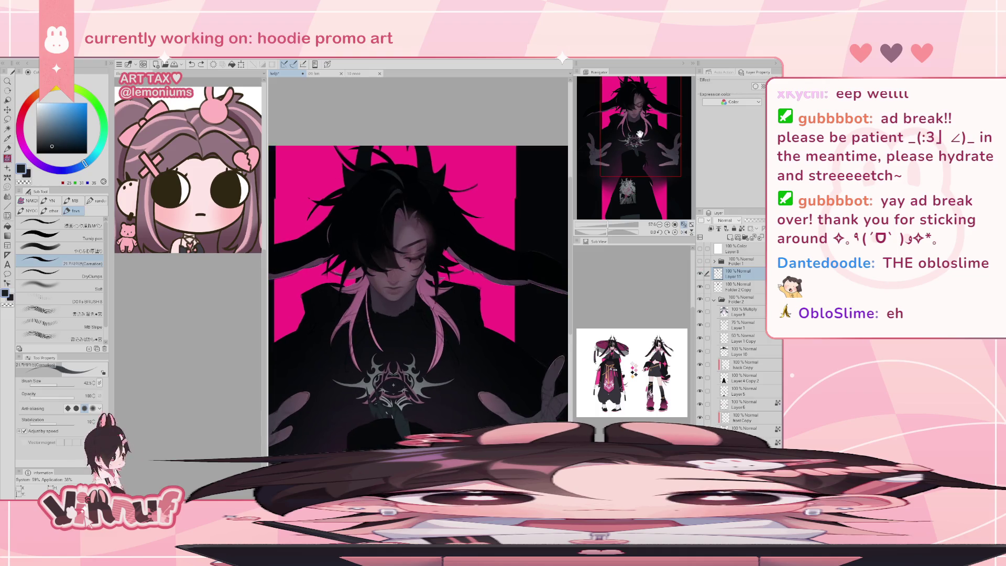
pyautogui.click(642, 140)
pyautogui.moveTo(642, 141); pyautogui.dragTo(643, 116)
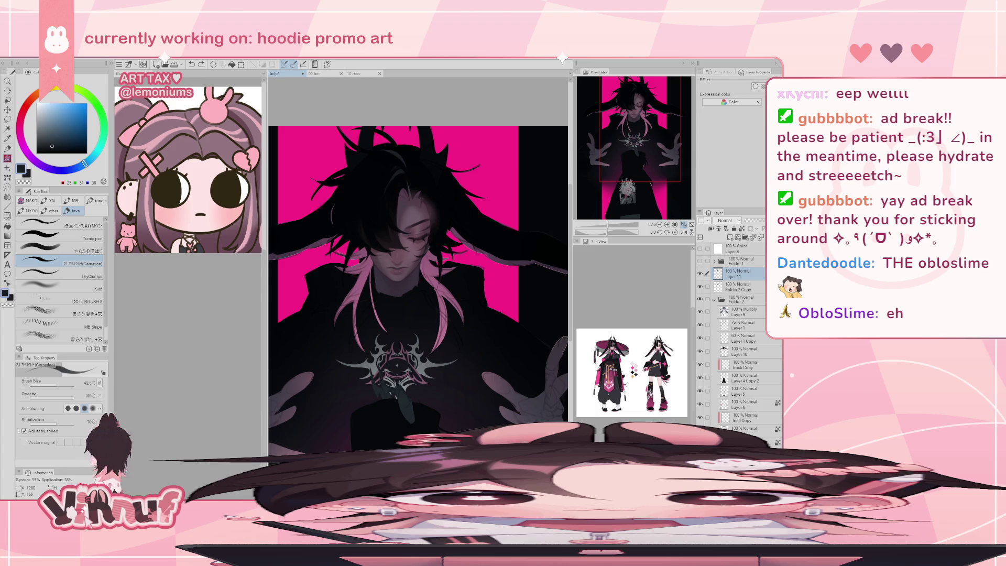
pyautogui.scroll(3, 425, 151)
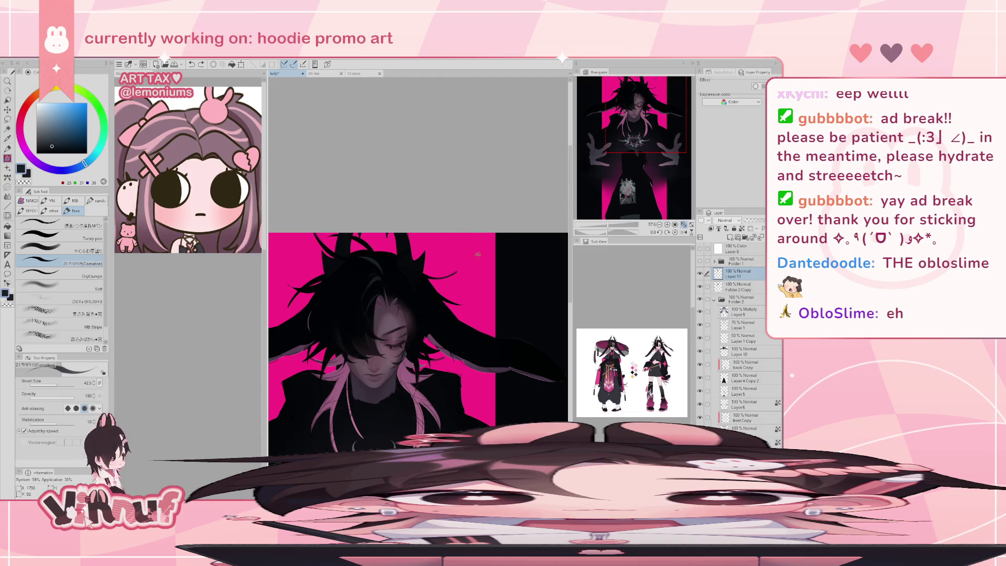
pyautogui.scroll(-3, 473, 275)
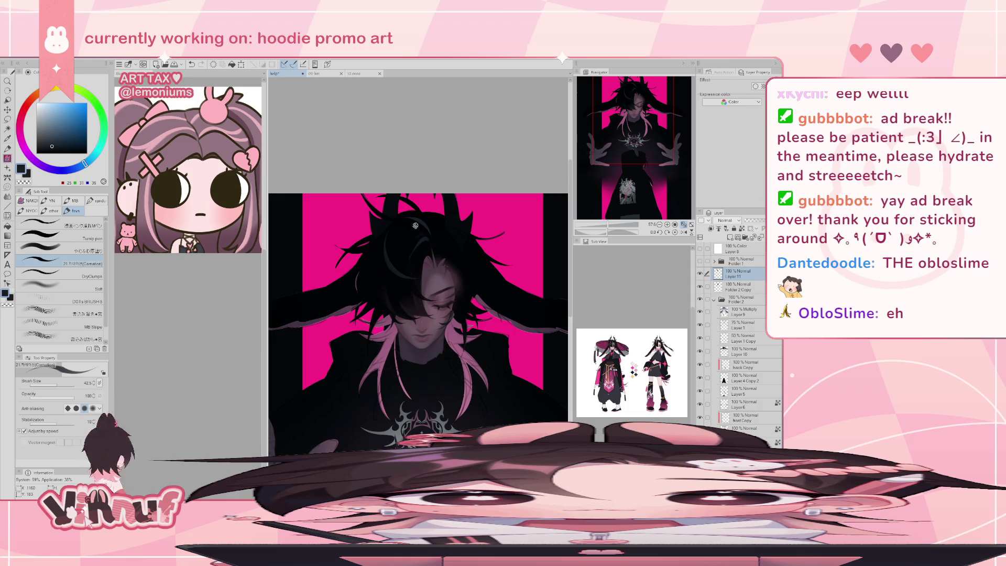
pyautogui.moveTo(619, 113); pyautogui.dragTo(625, 121)
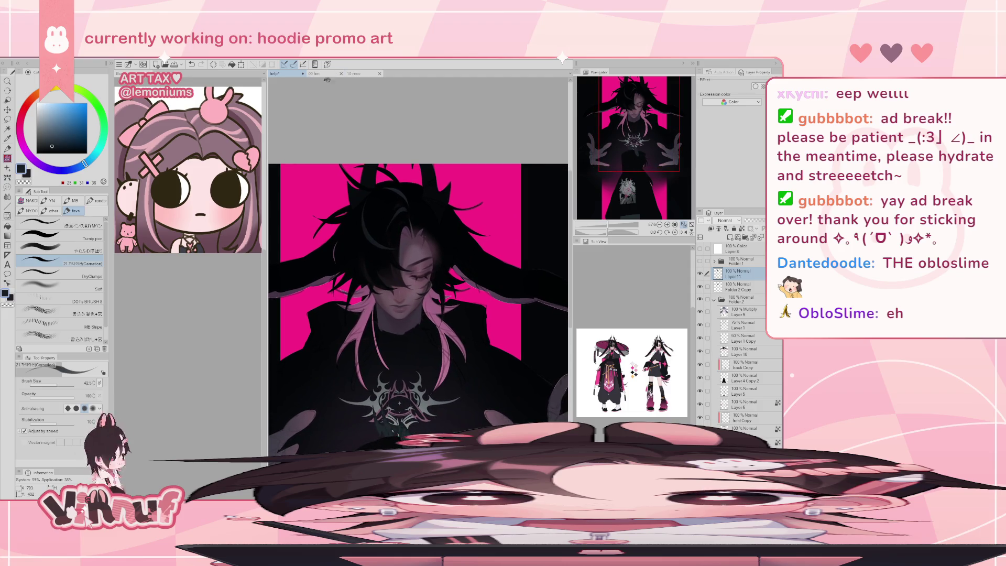
# Step: Look at the 09 hm illustration, return, then select the Soft airbrush and Layer 10
pyautogui.click(318, 74)
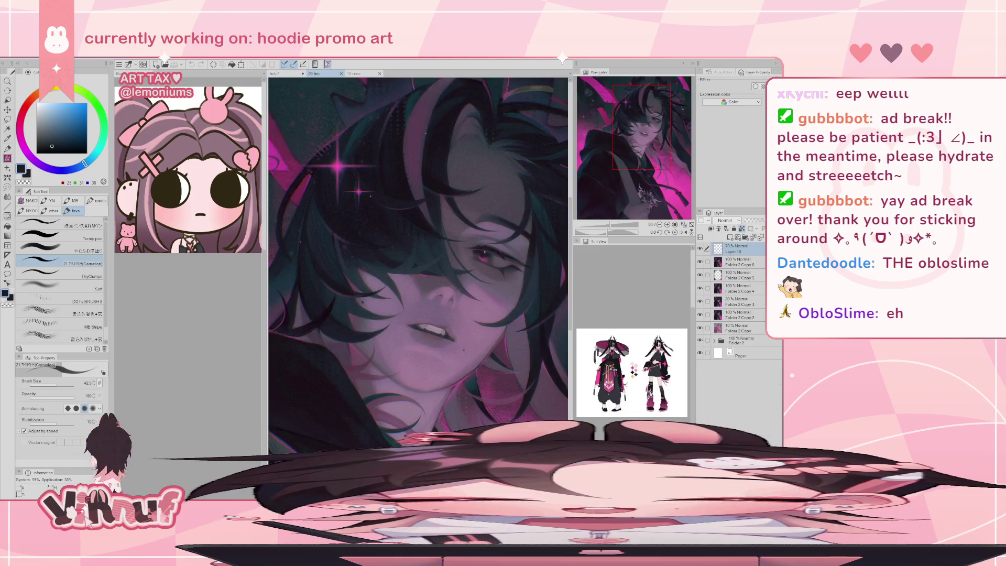
pyautogui.click(288, 74)
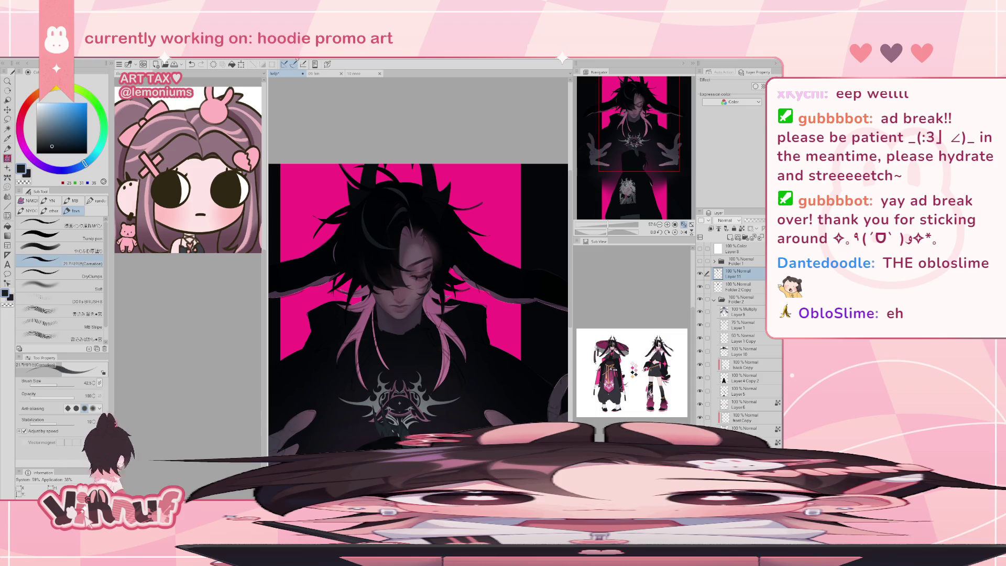
pyautogui.click(58, 250)
pyautogui.click(78, 287)
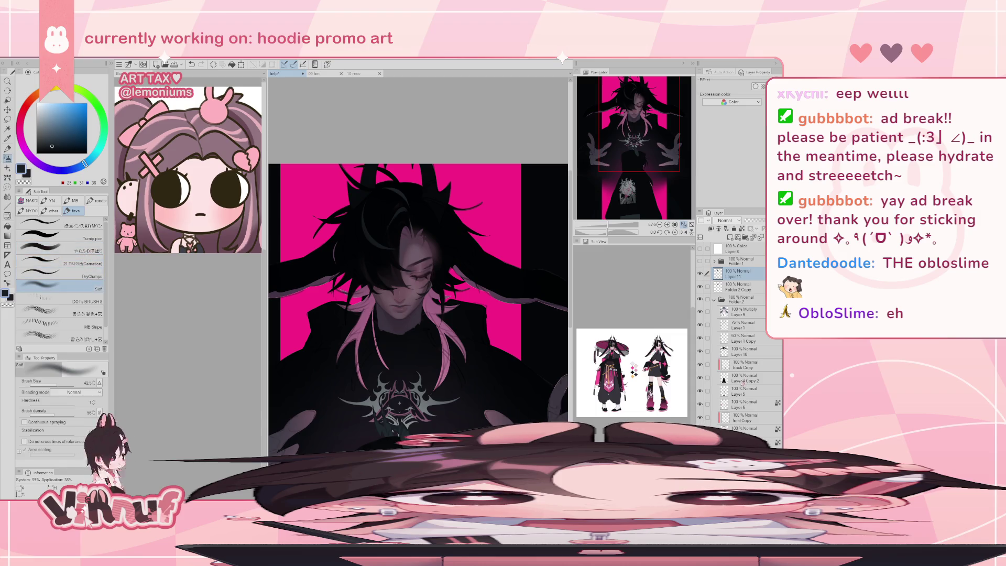
pyautogui.click(741, 352)
# Step: Airbrush soft pale shading over the hair inside Layer 10's selection, brush about 137, then deselect
pyautogui.rightClick(741, 355)
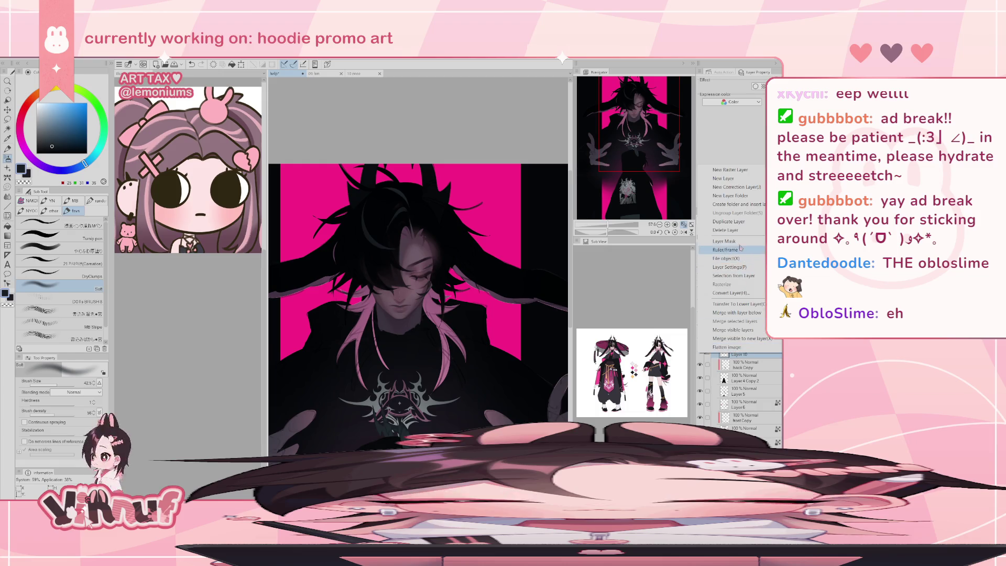
pyautogui.moveTo(734, 276)
pyautogui.click(681, 278)
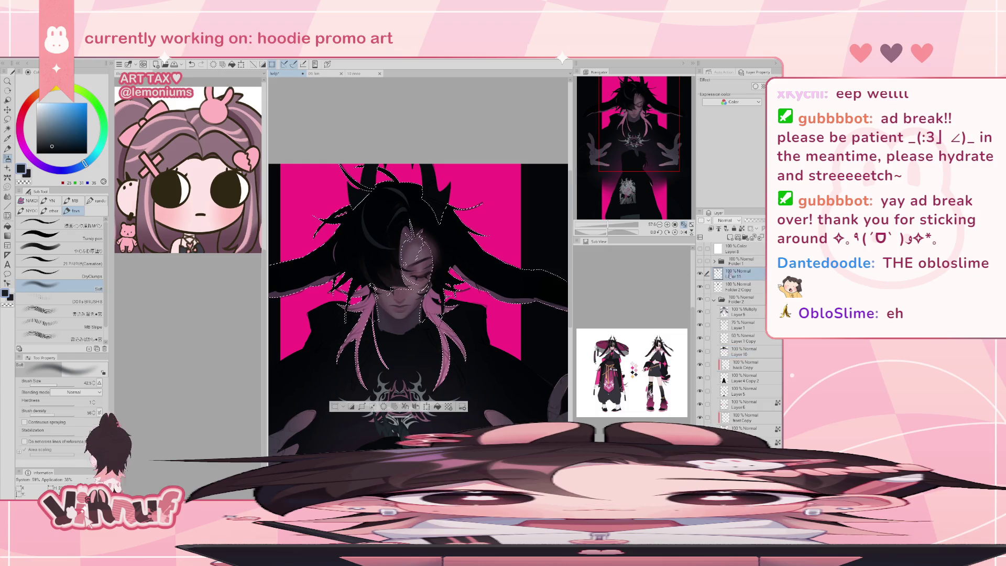
pyautogui.moveTo(377, 296)
pyautogui.mouseDown()
pyautogui.moveTo(417, 298)
pyautogui.moveTo(386, 193)
pyautogui.moveTo(355, 239)
pyautogui.mouseUp()
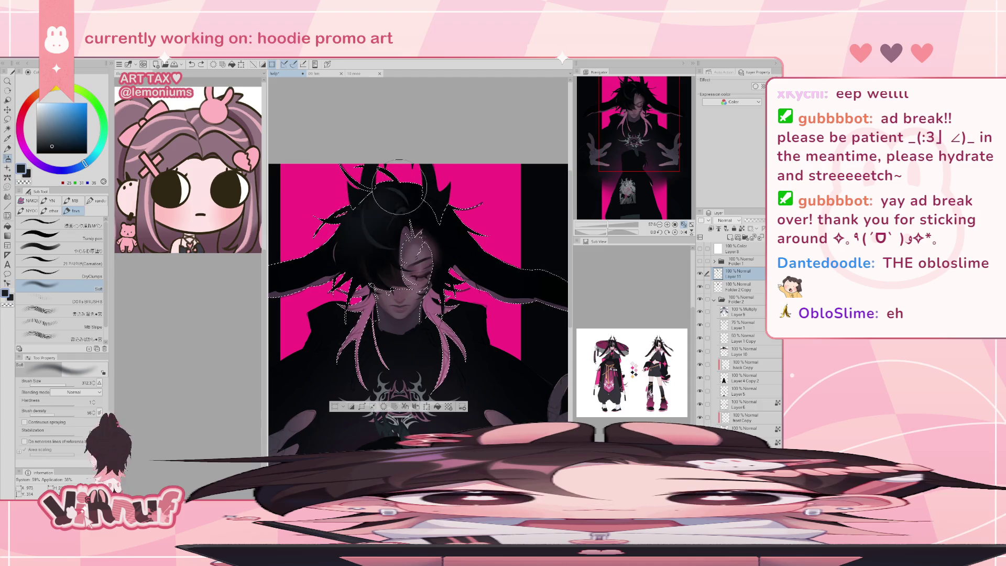
pyautogui.moveTo(355, 239); pyautogui.dragTo(398, 195)
pyautogui.hotkey('ctrl', 'd')
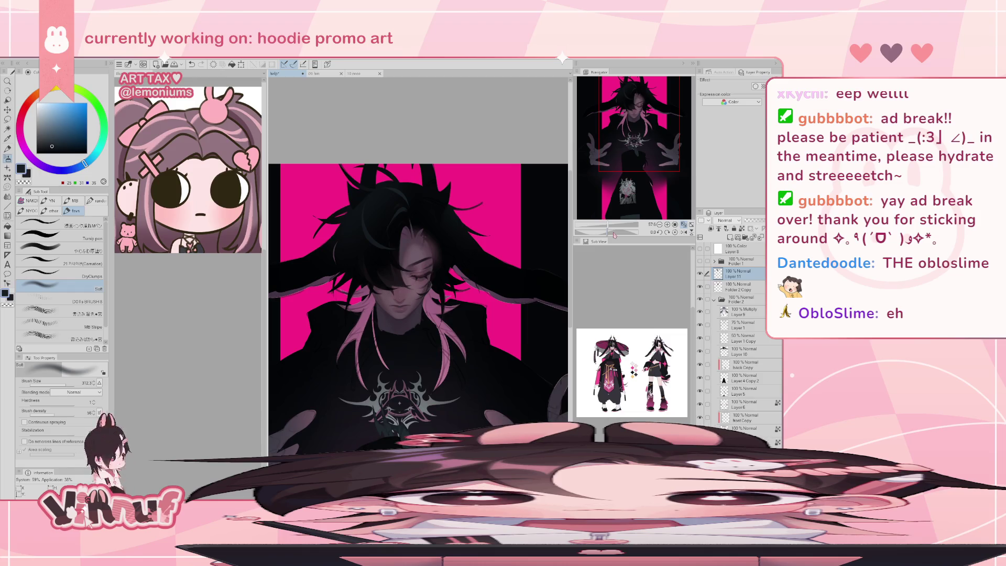
# Step: Sample a near-black hair colour, size a painting brush to about 69, then return to the Carnation brush
pyautogui.keyDown('alt'); pyautogui.click(366, 215); pyautogui.keyUp('alt')
pyautogui.click(52, 249)
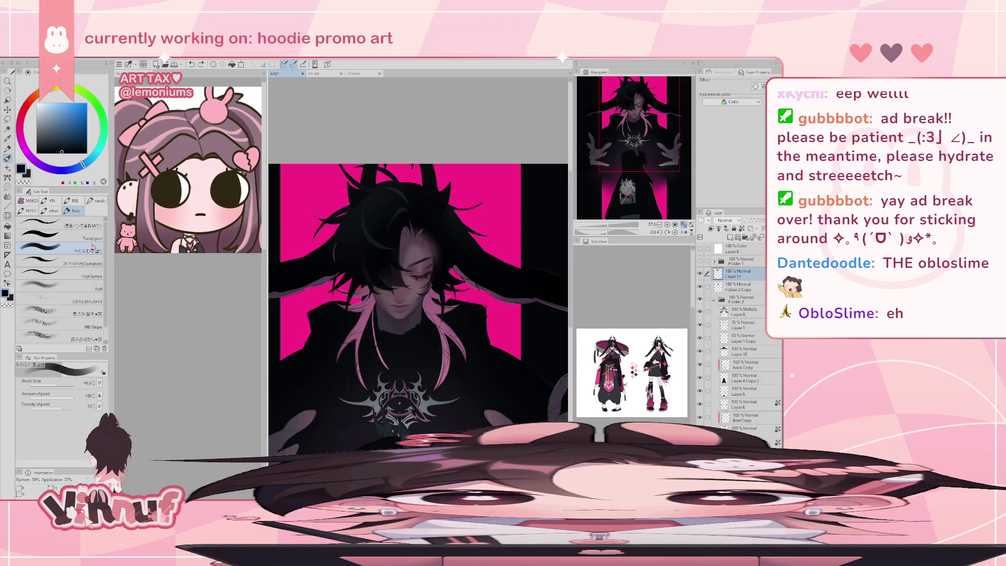
pyautogui.moveTo(60, 386); pyautogui.dragTo(62, 387)
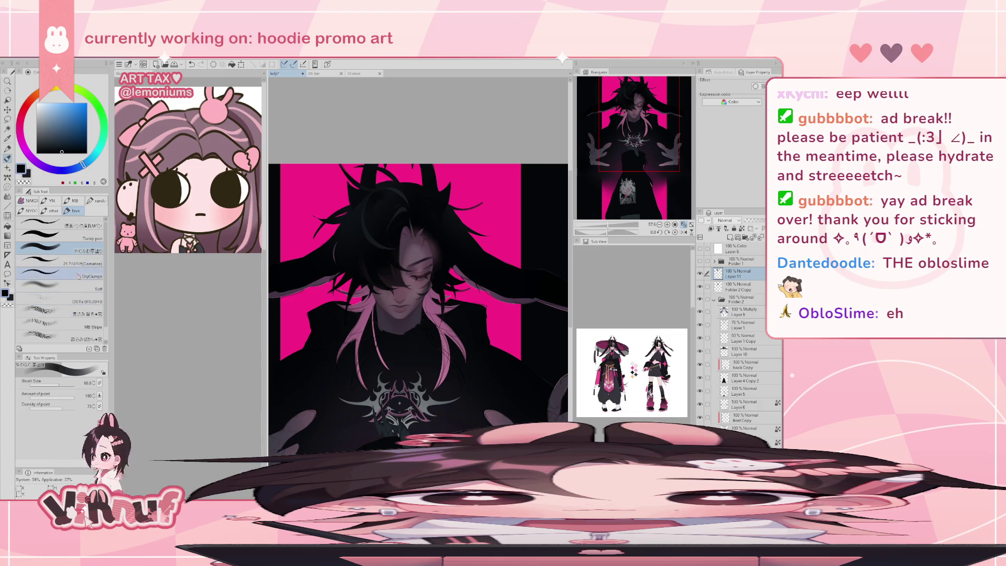
pyautogui.click(52, 262)
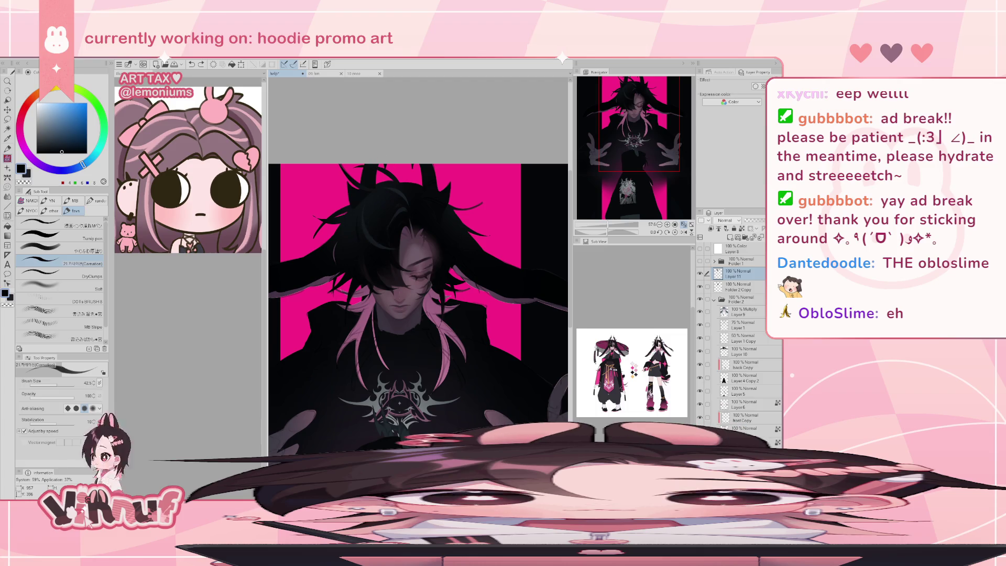
pyautogui.moveTo(469, 202); pyautogui.dragTo(435, 199)
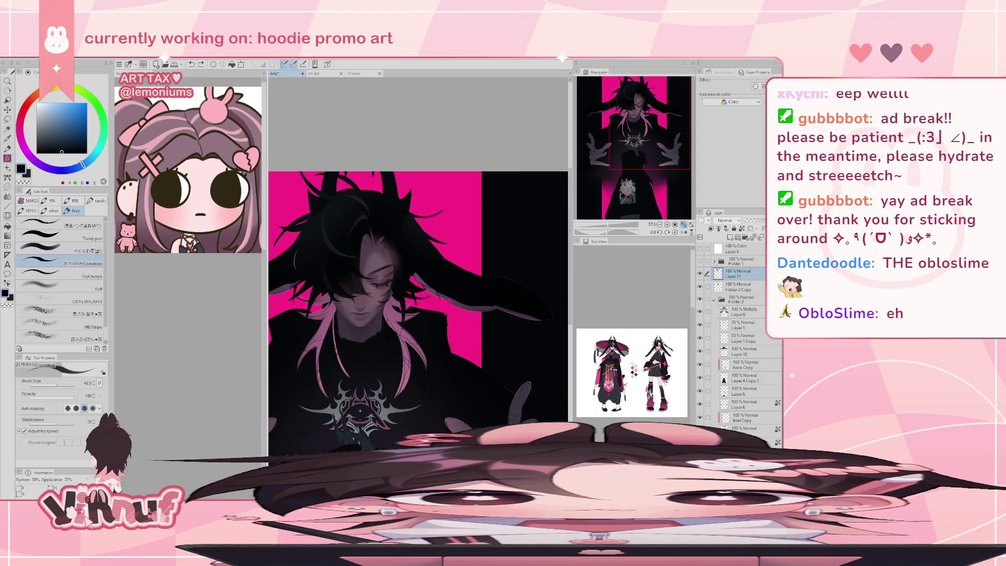
pyautogui.click(143, 64)
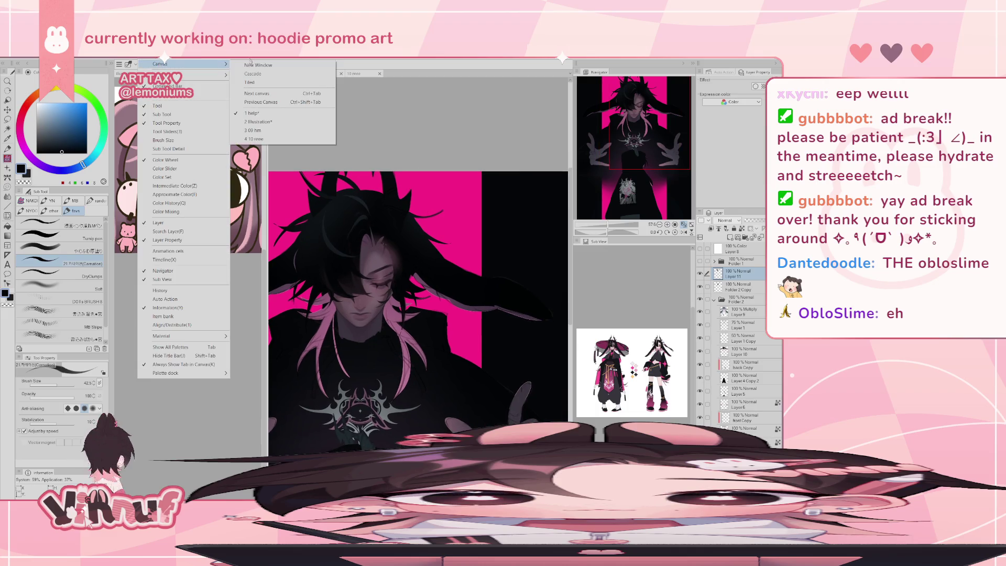
pyautogui.click(294, 64)
pyautogui.moveTo(404, 80); pyautogui.dragTo(454, 131)
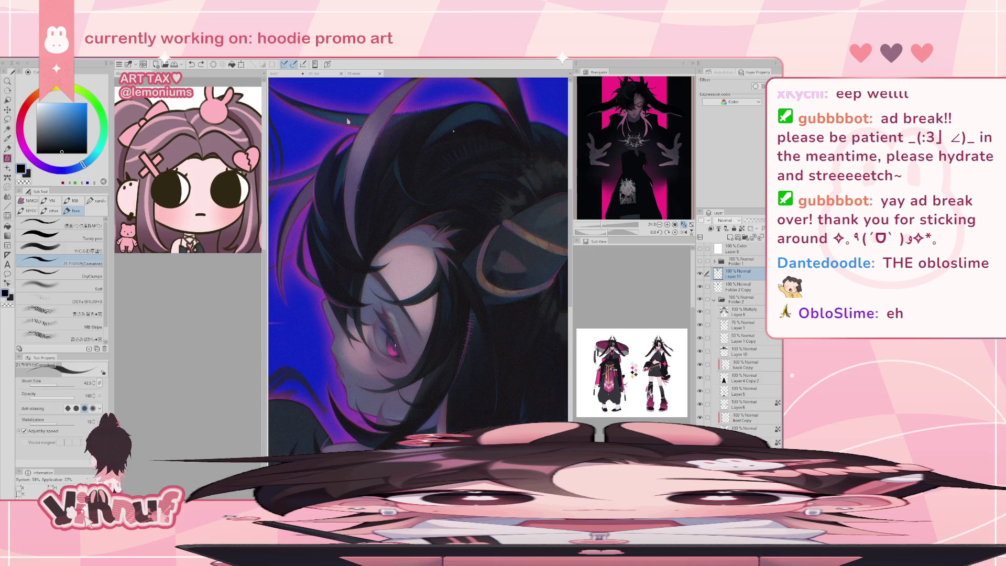
pyautogui.click(289, 78)
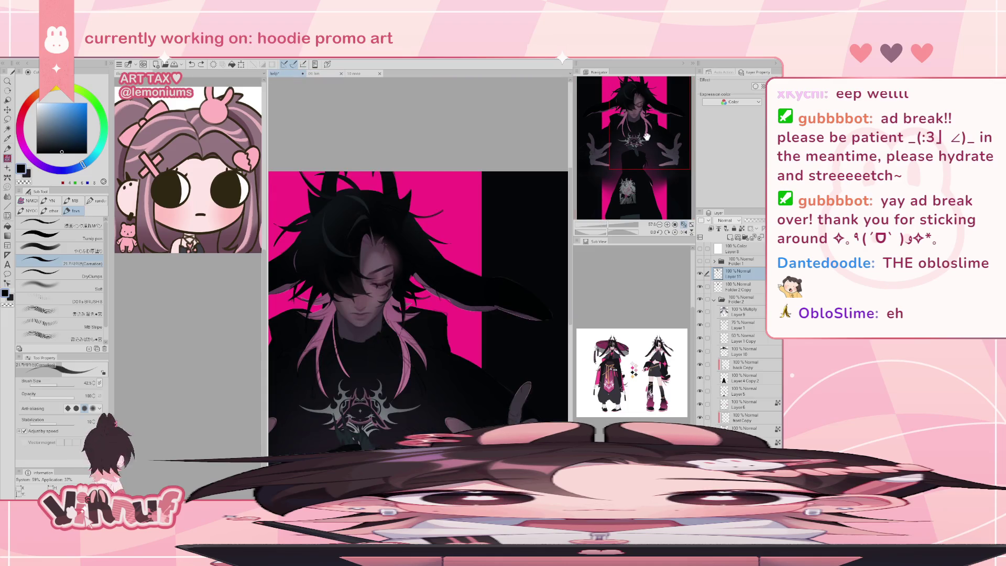
pyautogui.moveTo(648, 137); pyautogui.dragTo(639, 137)
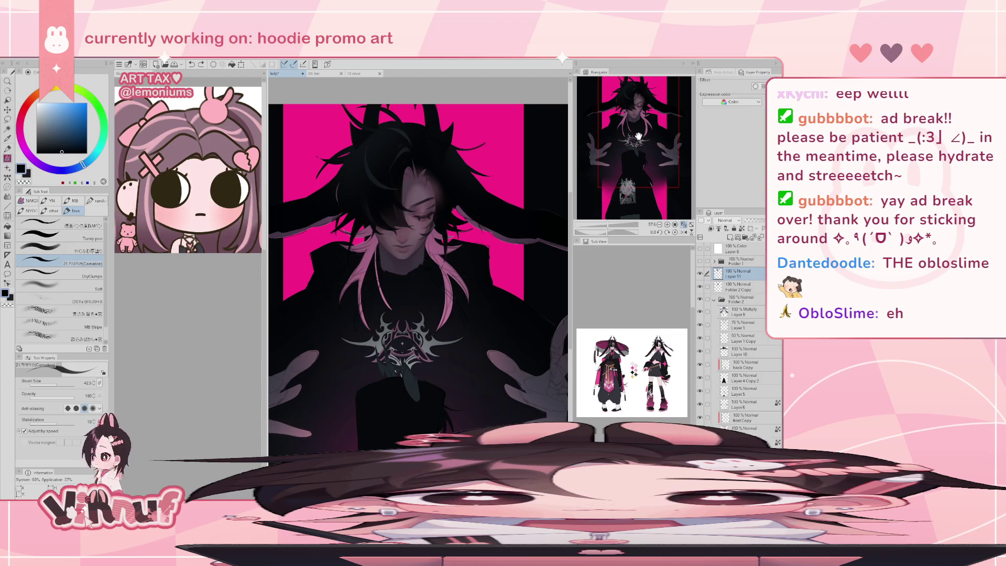
# Step: Zoom in on the head and sample dark hair tones with the soft thick-paint brush
pyautogui.moveTo(629, 111)
pyautogui.mouseDown()
pyautogui.moveTo(610, 219)
pyautogui.moveTo(617, 81)
pyautogui.mouseUp()
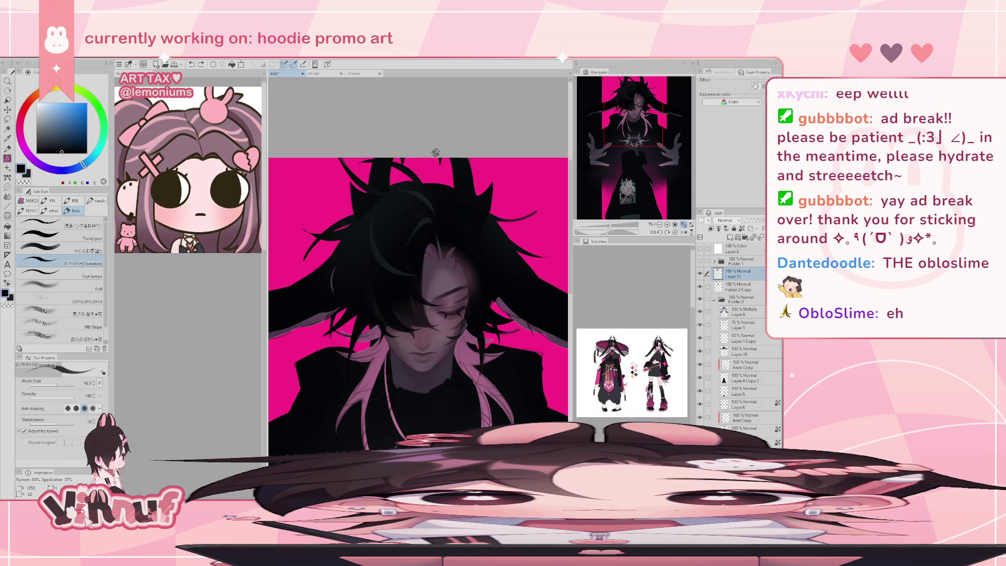
pyautogui.click(79, 251)
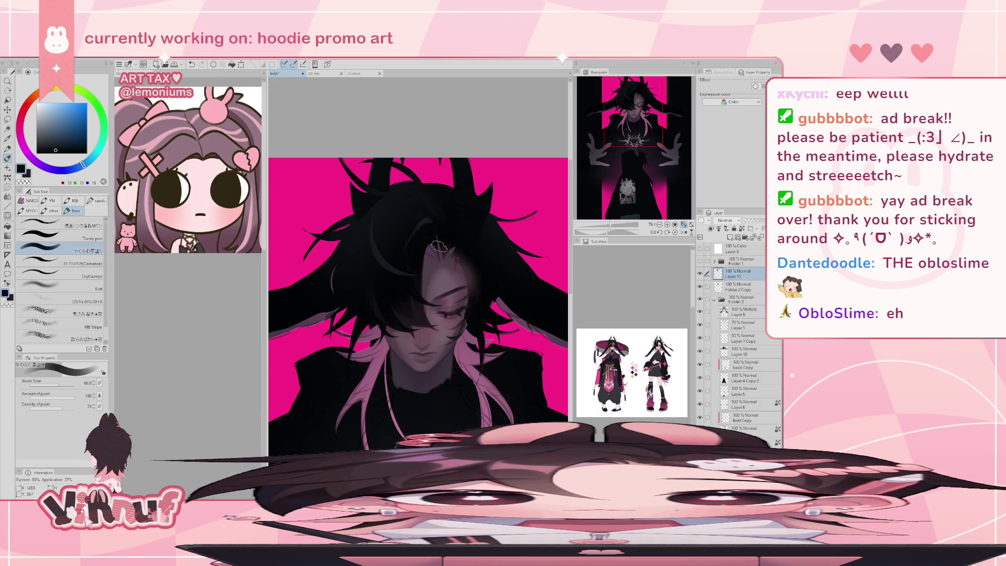
pyautogui.keyDown('alt'); pyautogui.click(398, 192); pyautogui.keyUp('alt')
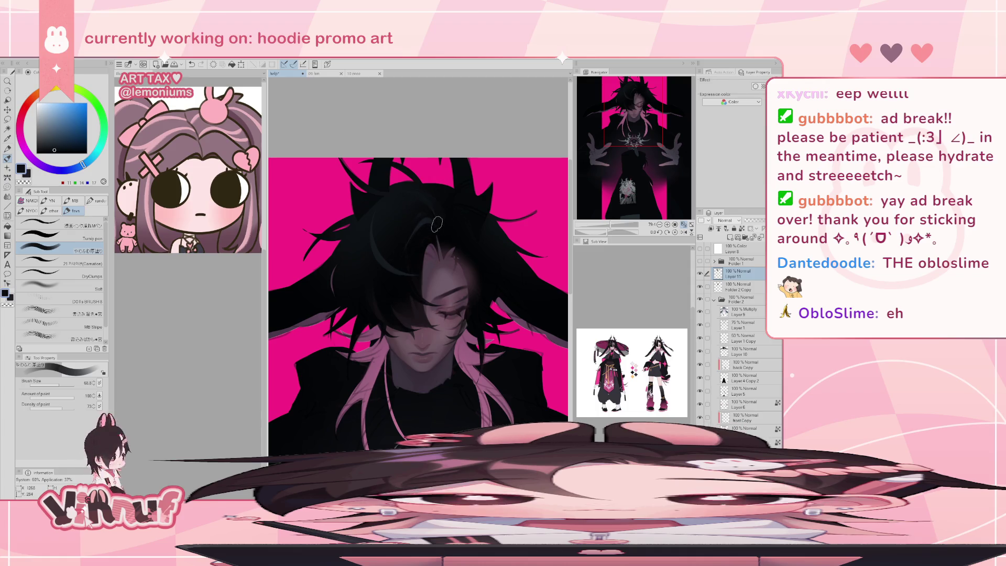
pyautogui.keyDown('alt'); pyautogui.click(421, 215); pyautogui.keyUp('alt')
pyautogui.keyDown('alt'); pyautogui.click(408, 239); pyautogui.keyUp('alt')
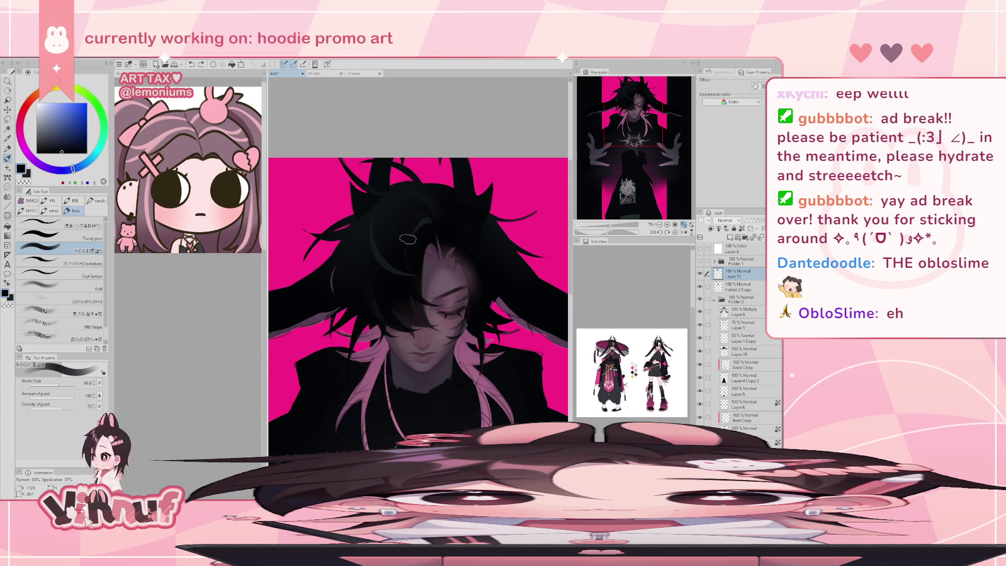
pyautogui.keyDown('alt'); pyautogui.click(430, 233); pyautogui.keyUp('alt')
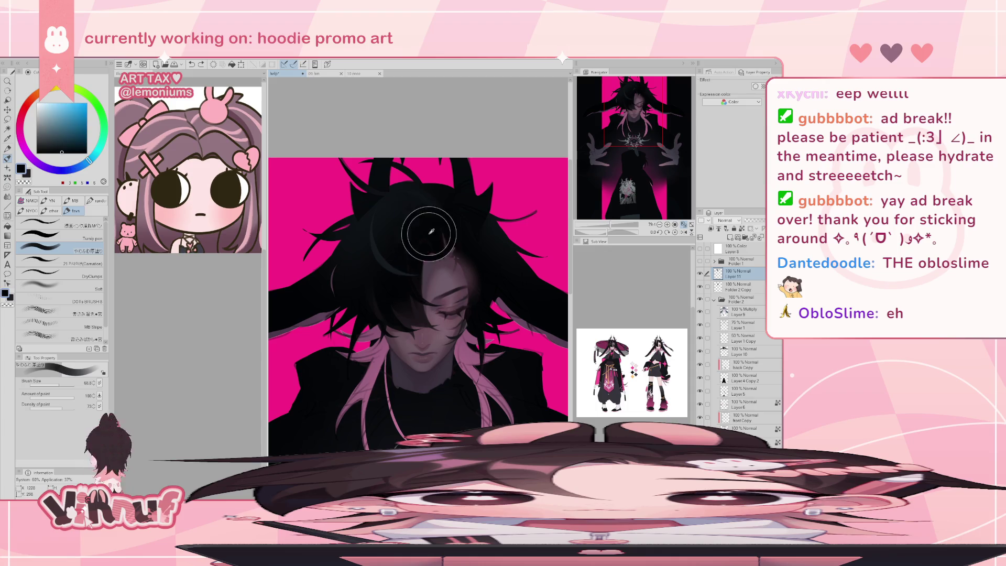
pyautogui.keyDown('alt'); pyautogui.click(423, 207); pyautogui.keyUp('alt')
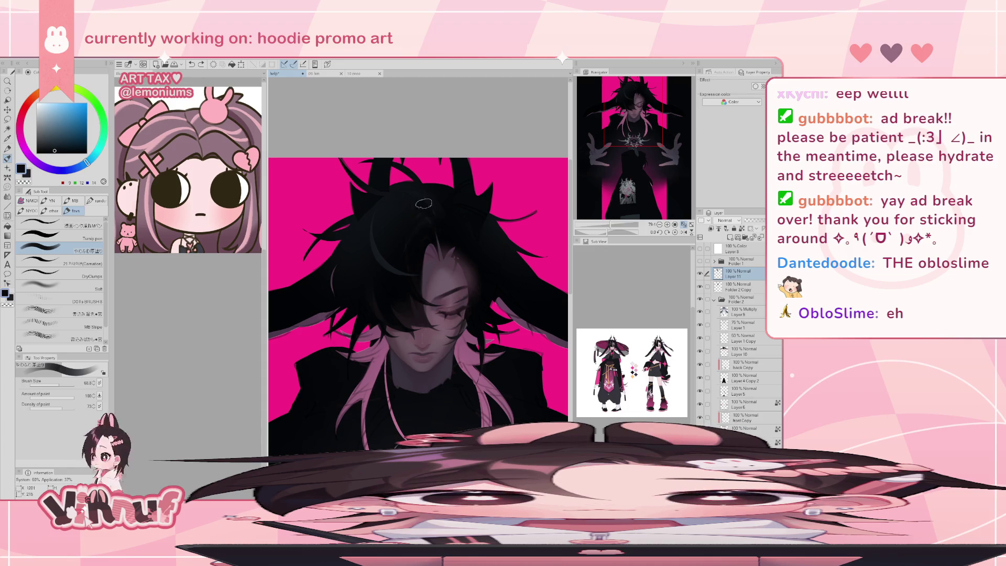
# Step: Sample more near-black hair tones and enlarge the brush to about 168 to deepen the hair
pyautogui.keyDown('alt'); pyautogui.click(399, 196); pyautogui.keyUp('alt')
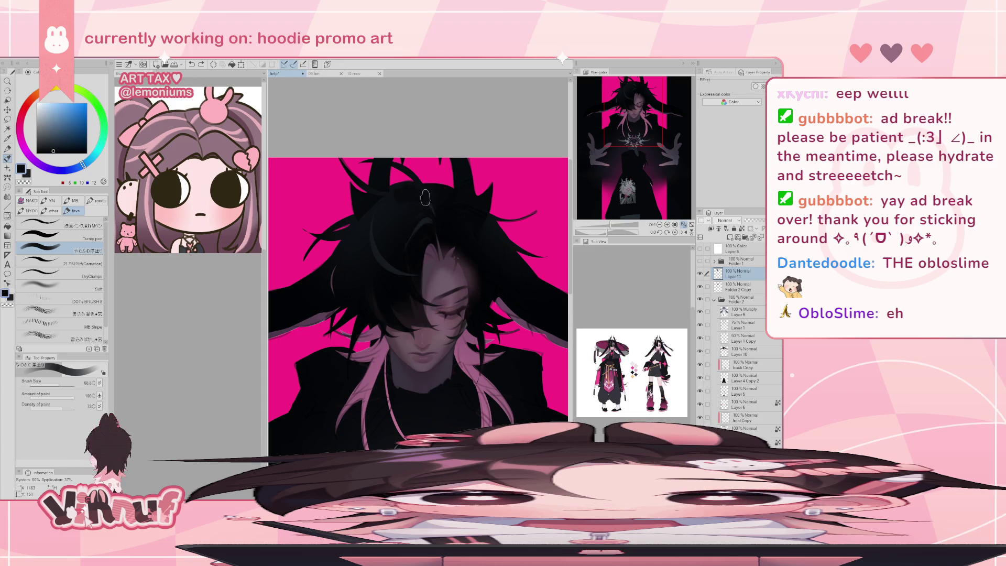
pyautogui.keyDown('alt'); pyautogui.click(414, 195); pyautogui.keyUp('alt')
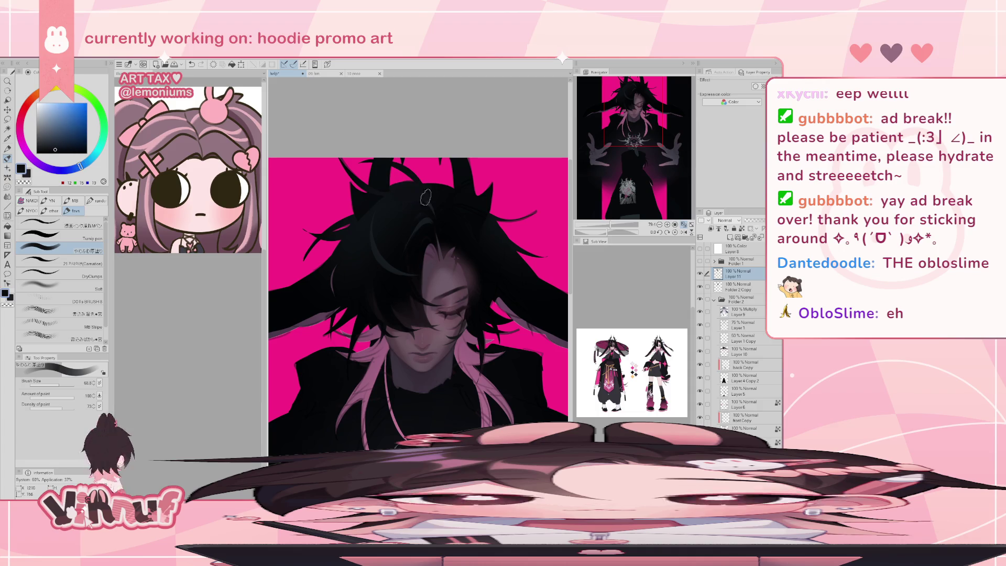
pyautogui.keyDown('alt'); pyautogui.click(419, 223); pyautogui.keyUp('alt')
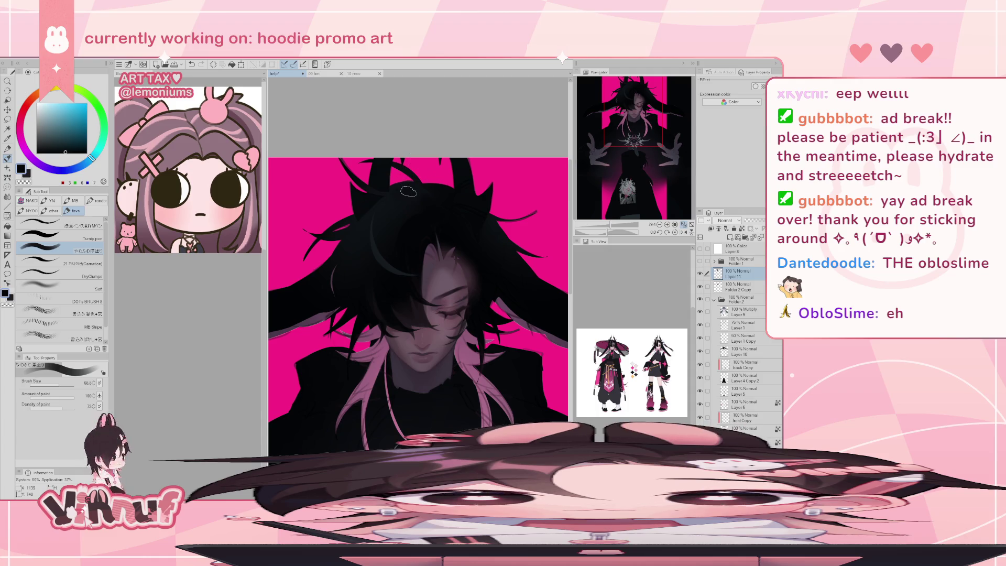
pyautogui.keyDown('alt'); pyautogui.click(403, 261); pyautogui.keyUp('alt')
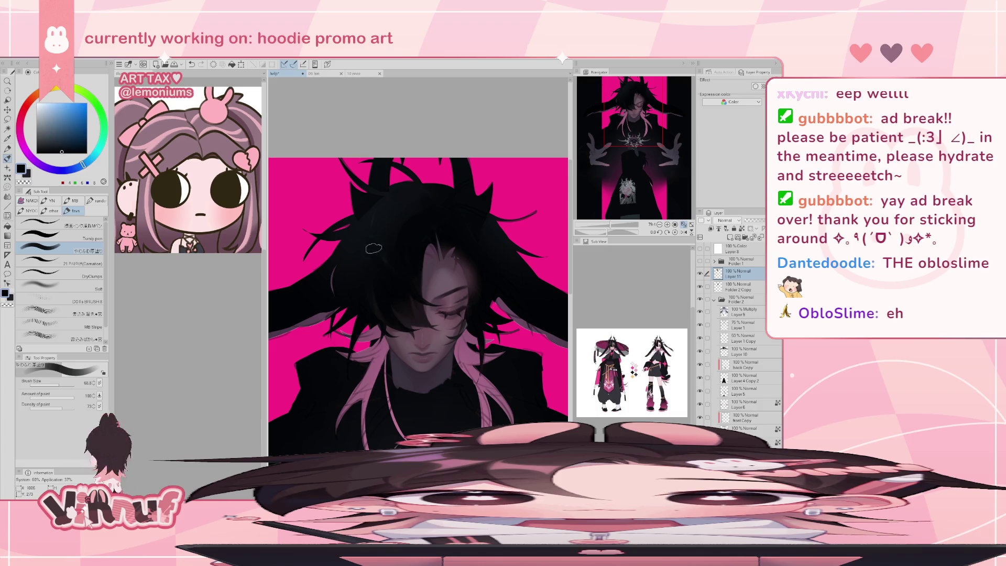
pyautogui.keyDown('alt'); pyautogui.click(394, 231); pyautogui.keyUp('alt')
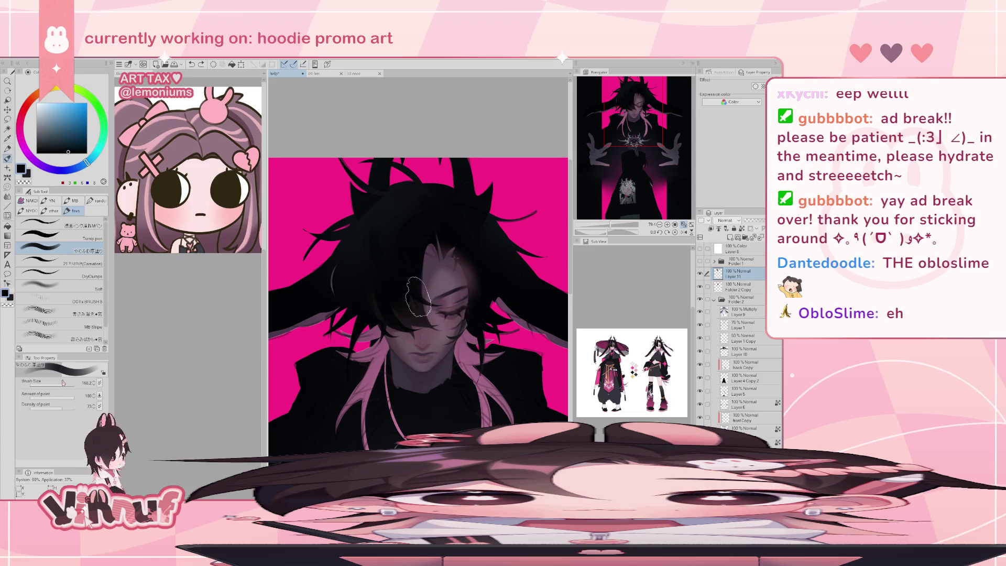
pyautogui.keyDown('alt'); pyautogui.click(396, 276); pyautogui.keyUp('alt')
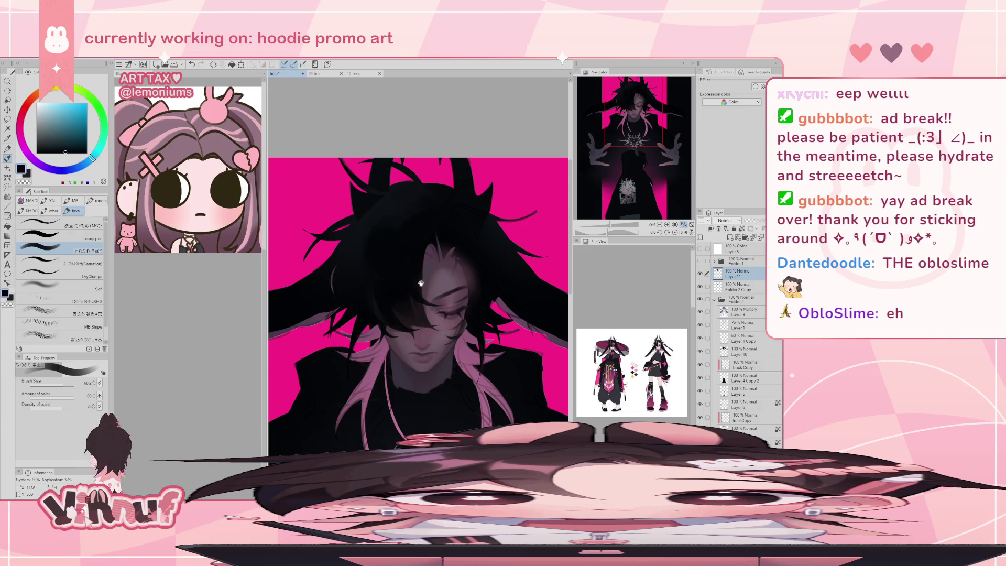
pyautogui.moveTo(404, 288); pyautogui.dragTo(397, 375)
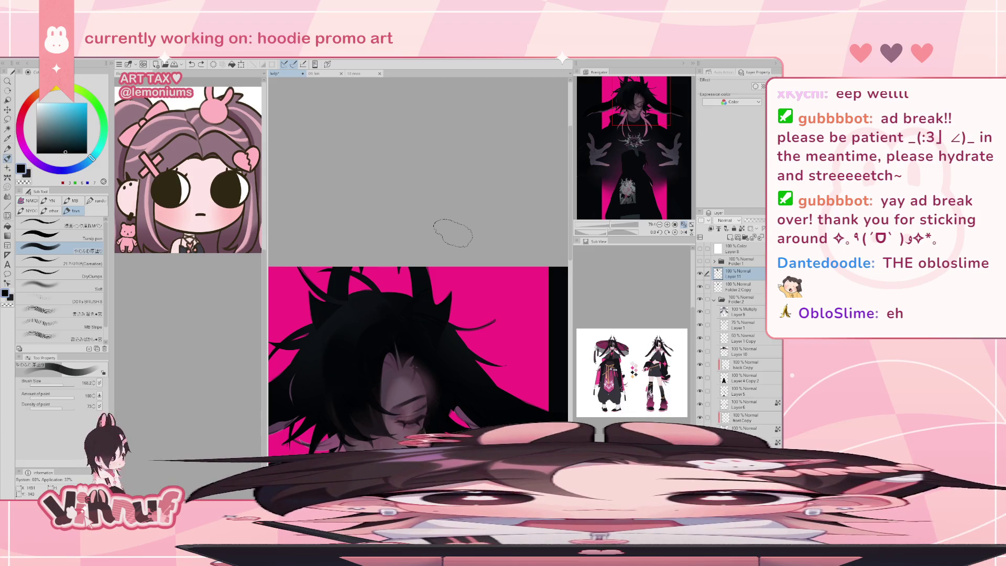
# Step: Undo a hair stroke, show the dark hair layer over the face, and sample its near-black colour
pyautogui.moveTo(641, 120); pyautogui.dragTo(640, 116)
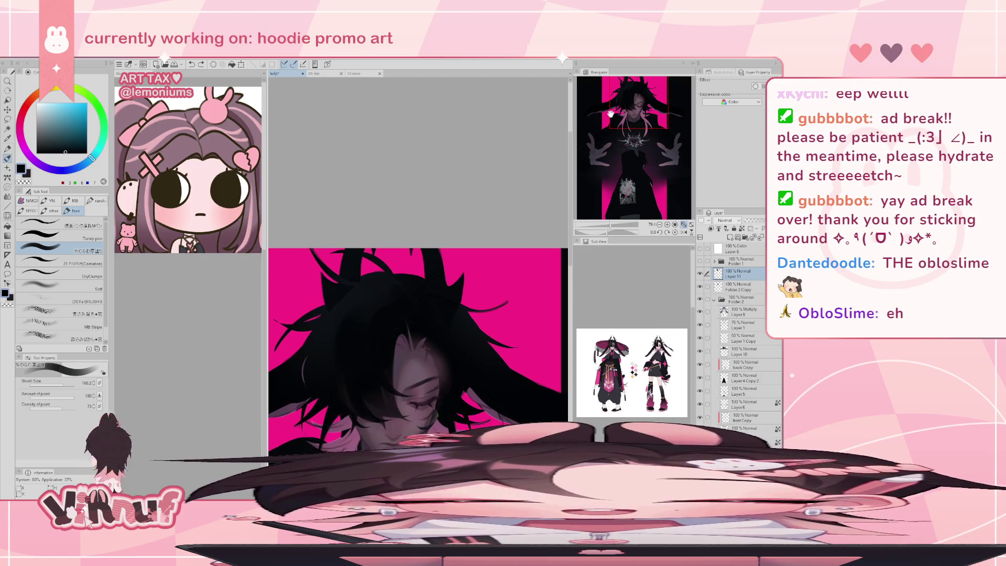
pyautogui.keyDown('alt'); pyautogui.click(364, 332); pyautogui.keyUp('alt')
pyautogui.keyDown('alt'); pyautogui.click(335, 330); pyautogui.keyUp('alt')
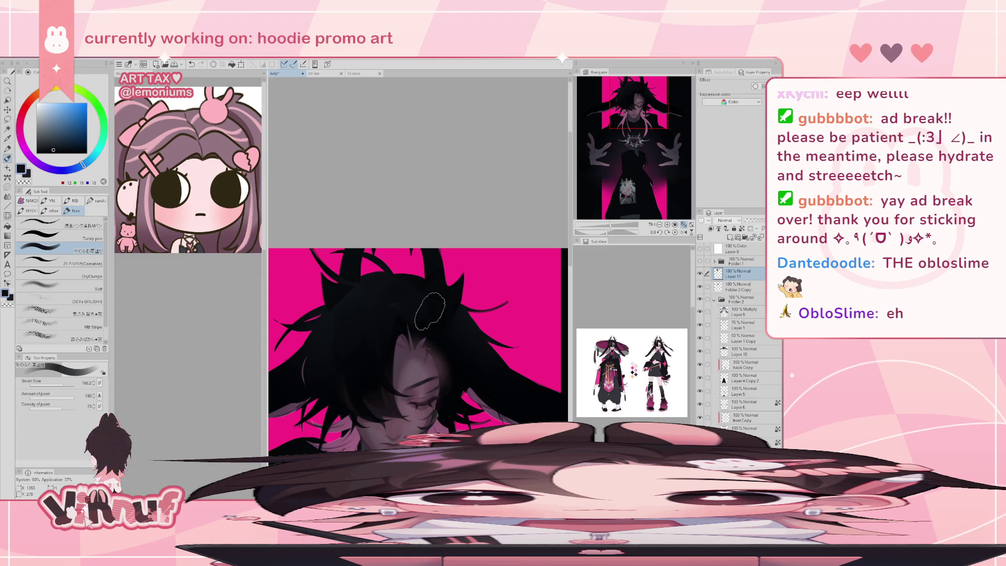
pyautogui.hotkey('ctrl', 'z')
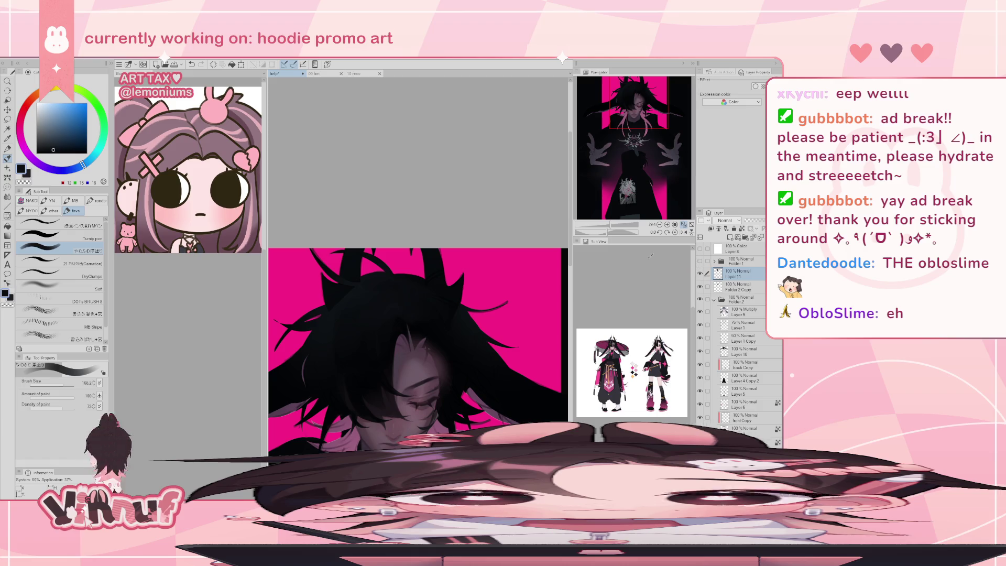
pyautogui.click(700, 273)
pyautogui.keyDown('alt'); pyautogui.click(365, 344); pyautogui.keyUp('alt')
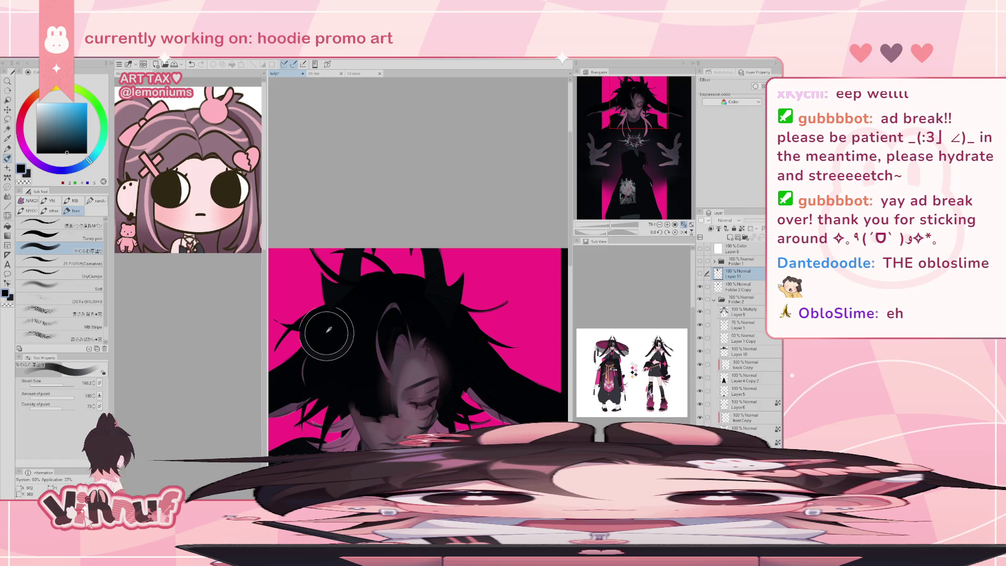
pyautogui.click(699, 273)
# Step: Stamp a small silver ornament near the eye with the Carnation decoration brush at about 69
pyautogui.moveTo(65, 383); pyautogui.dragTo(54, 381)
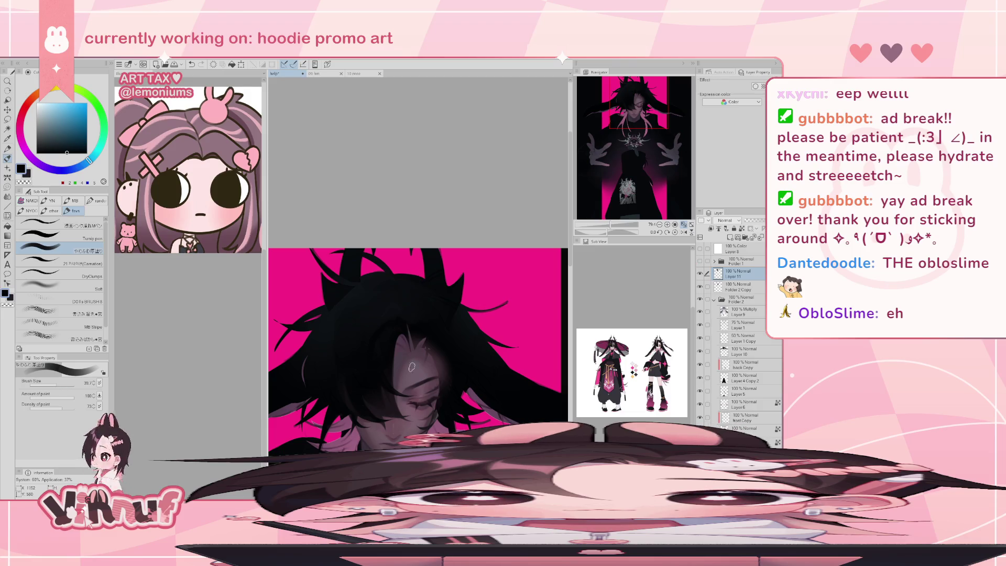
pyautogui.click(78, 263)
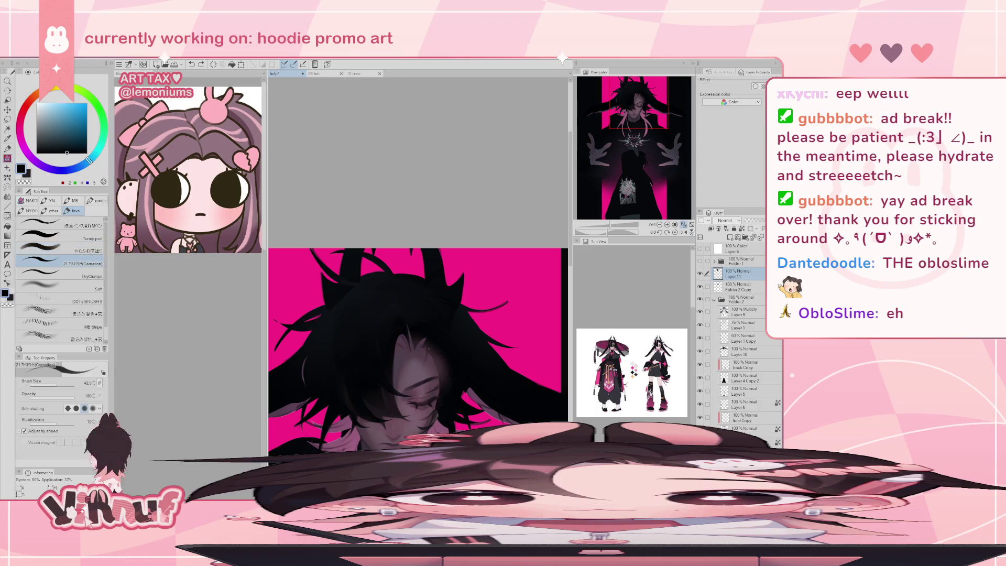
pyautogui.press(']')
pyautogui.press(']')
pyautogui.hotkey('ctrl', 'z')
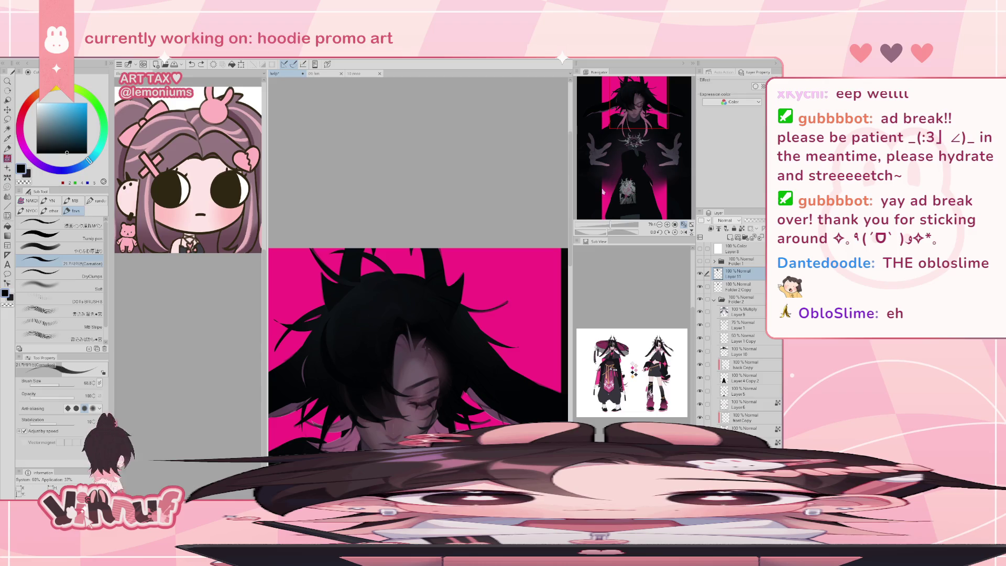
pyautogui.hotkey('ctrl', 'z')
pyautogui.moveTo(403, 317); pyautogui.dragTo(407, 266)
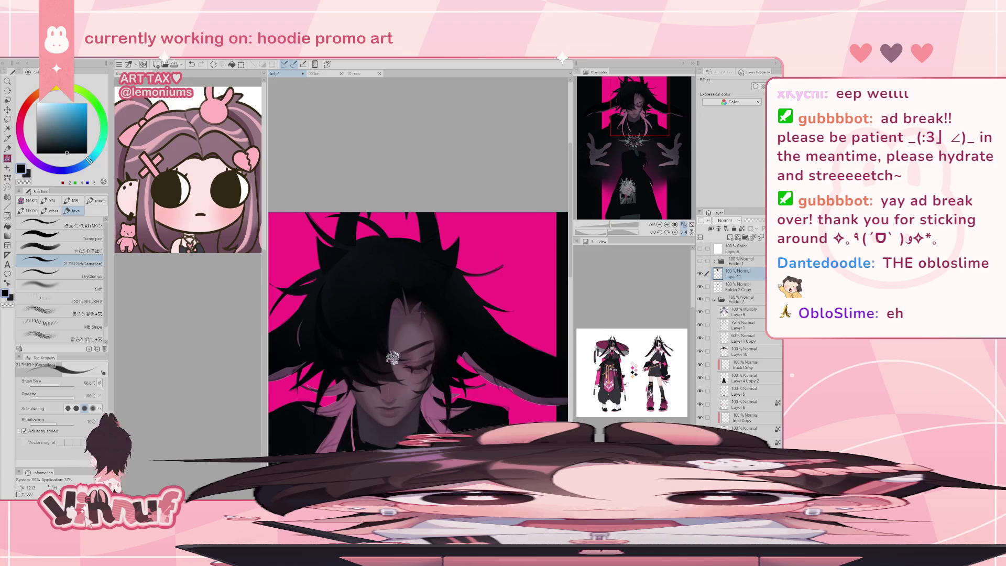
# Step: Frame the face and chest, then undo and redo to compare the earlier and newer hair versions
pyautogui.moveTo(642, 123); pyautogui.dragTo(636, 113)
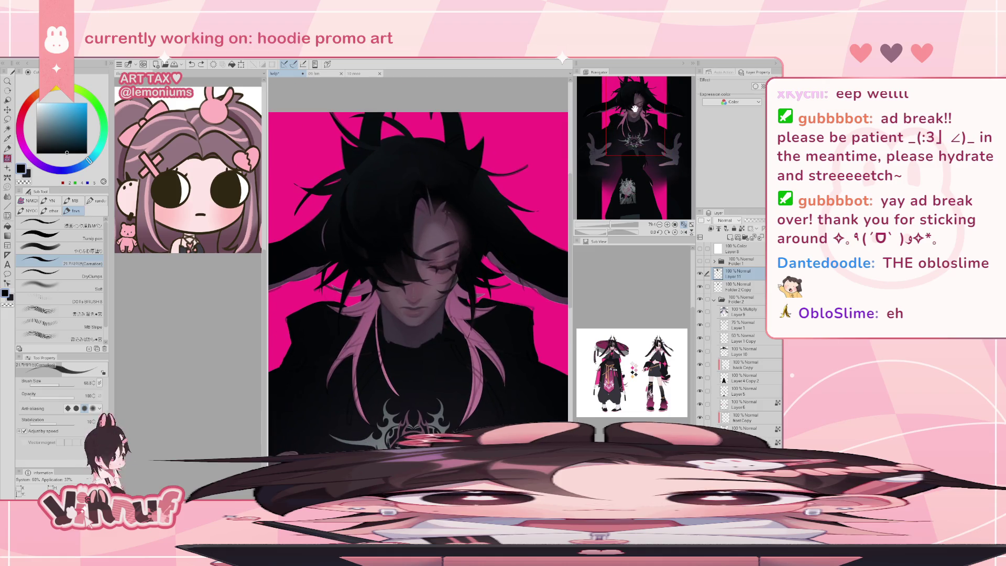
pyautogui.hotkey('ctrl', 'z')
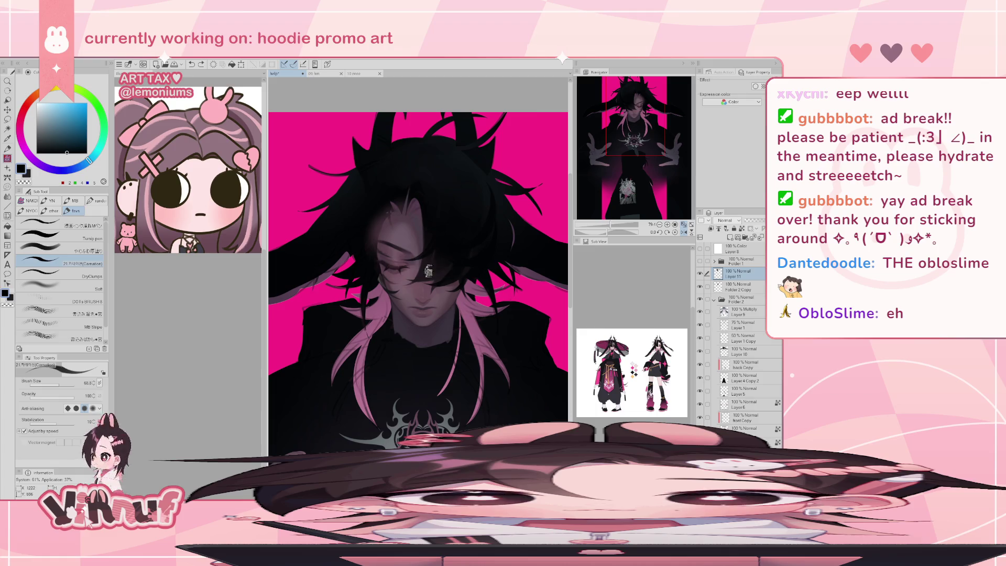
pyautogui.hotkey('ctrl', 'y')
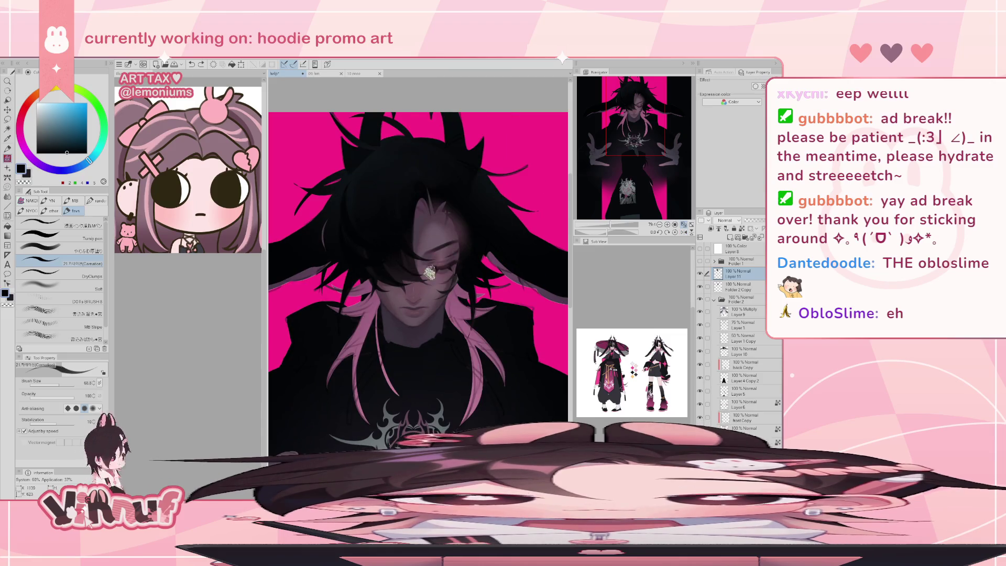
# Step: Sample dark purple, blue-grey, teal and near-black hair tones, then erase the ornament from the face
pyautogui.keyDown('alt'); pyautogui.click(398, 271); pyautogui.keyUp('alt')
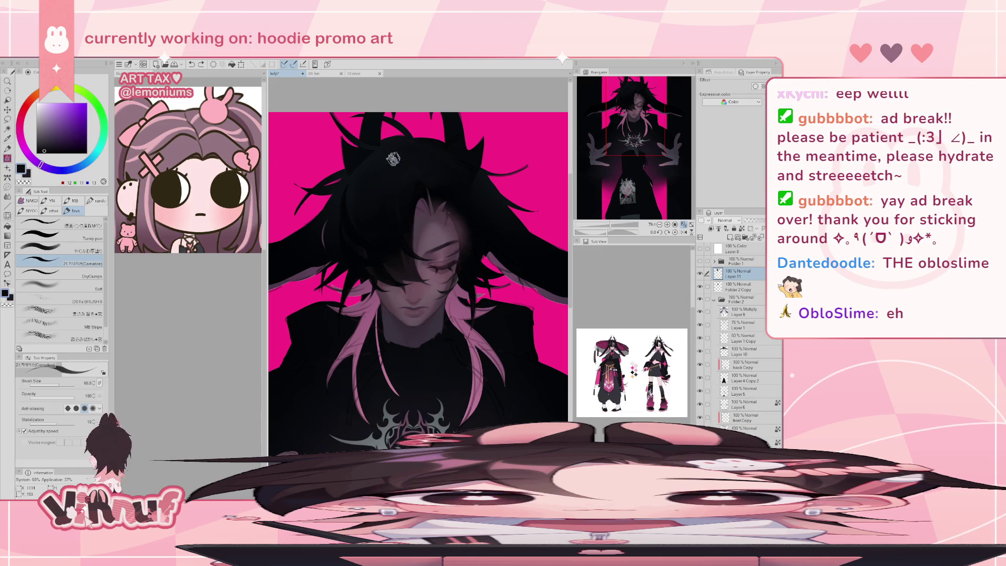
pyautogui.keyDown('alt'); pyautogui.click(384, 146); pyautogui.keyUp('alt')
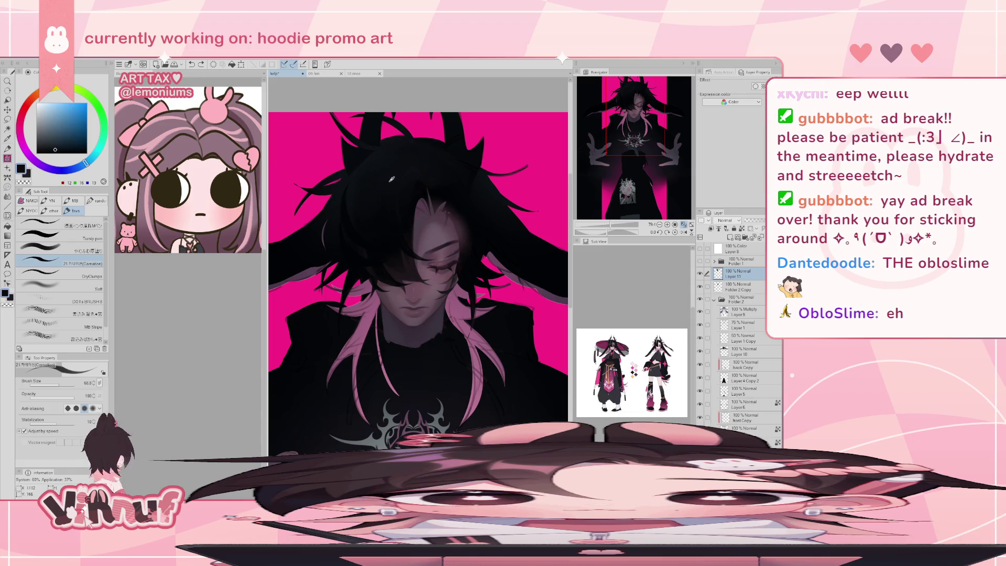
pyautogui.keyDown('alt'); pyautogui.click(354, 212); pyautogui.keyUp('alt')
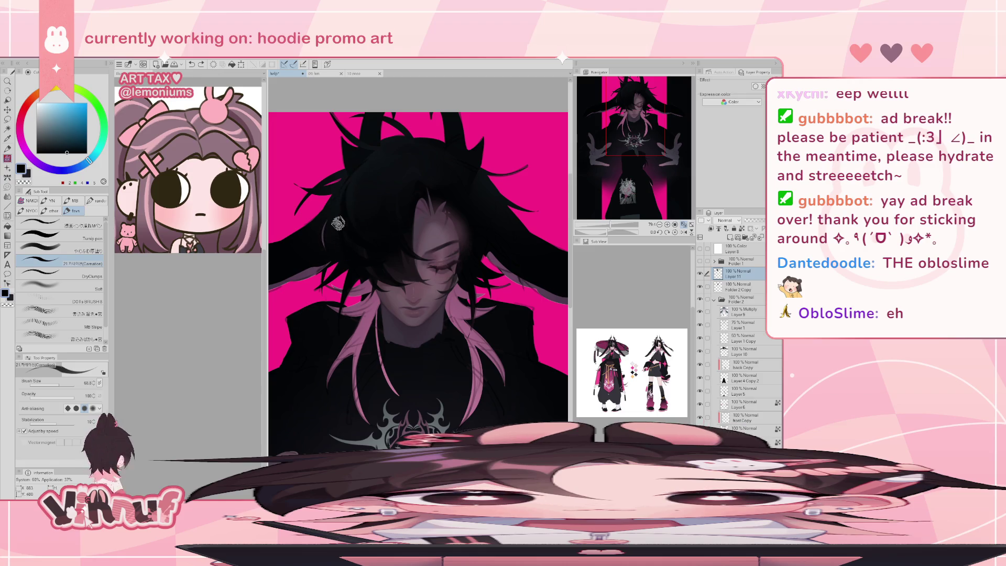
pyautogui.keyDown('alt'); pyautogui.click(335, 228); pyautogui.keyUp('alt')
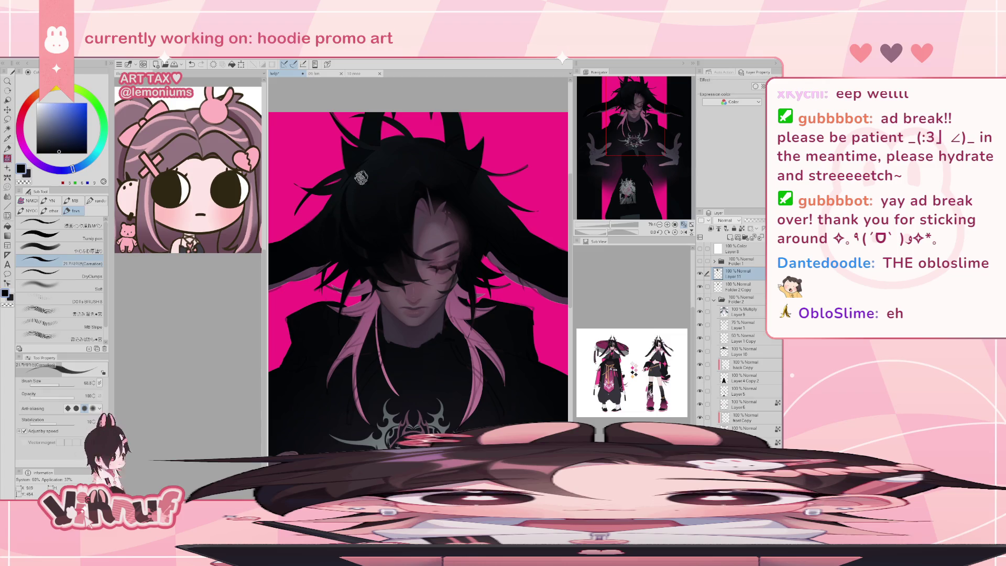
pyautogui.keyDown('alt'); pyautogui.click(353, 177); pyautogui.keyUp('alt')
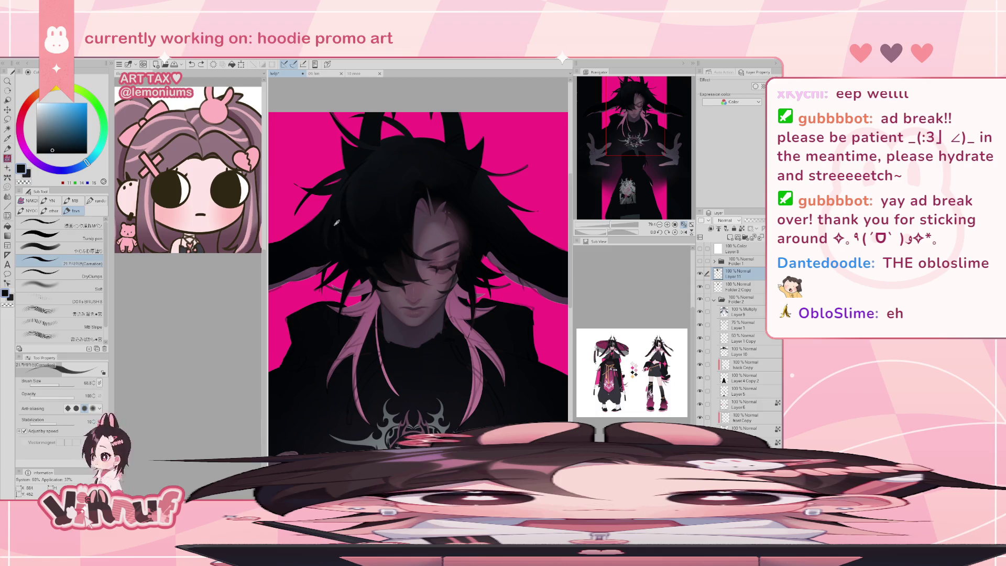
pyautogui.keyDown('alt'); pyautogui.click(336, 248); pyautogui.keyUp('alt')
pyautogui.press('e')
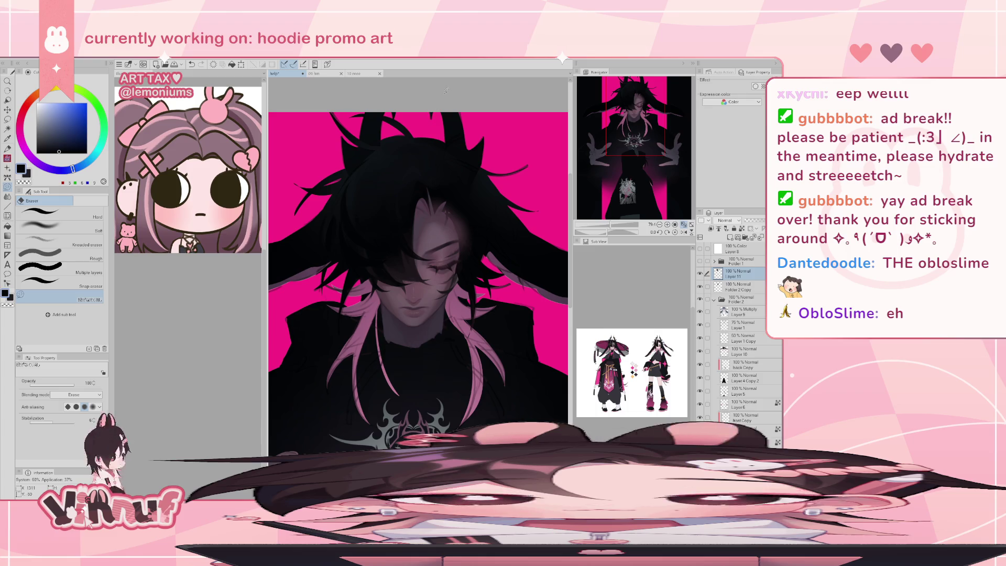
# Step: Return to the Carnation brush and sample dark purple, near-black and dark blue tones for the top-left ornament
pyautogui.press('b')
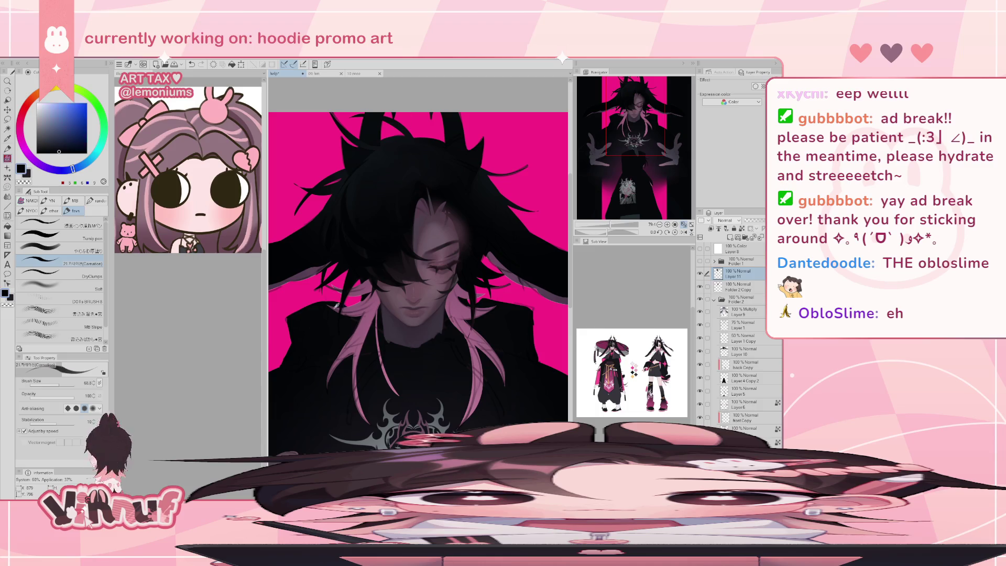
pyautogui.keyDown('alt'); pyautogui.click(338, 243); pyautogui.keyUp('alt')
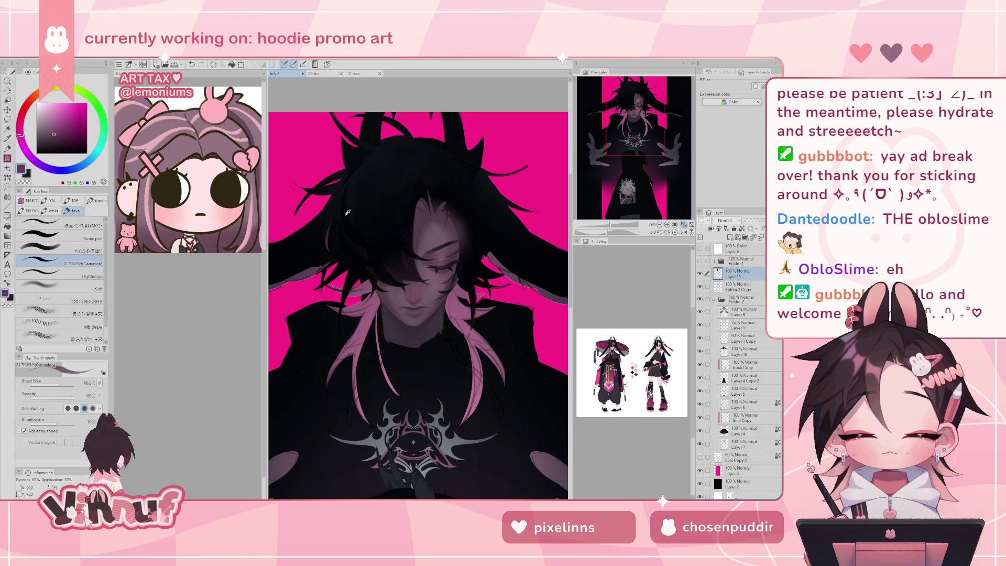
pyautogui.keyDown('alt'); pyautogui.click(344, 205); pyautogui.keyUp('alt')
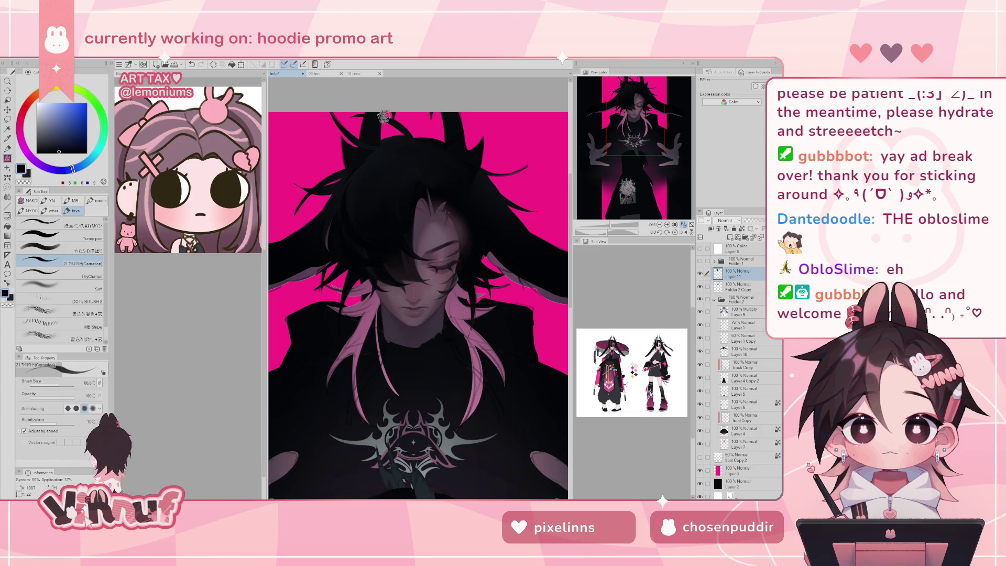
pyautogui.keyDown('alt'); pyautogui.click(345, 215); pyautogui.keyUp('alt')
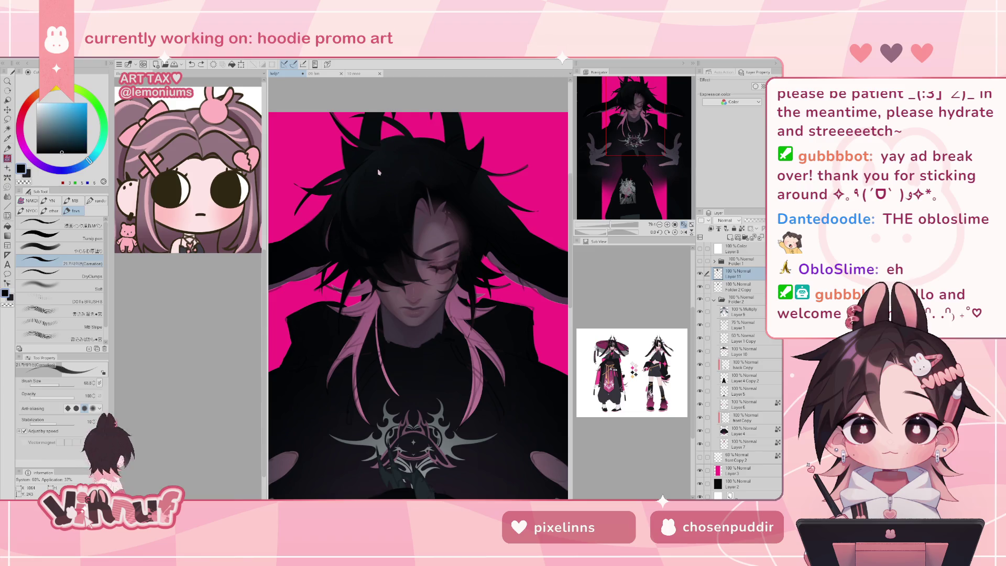